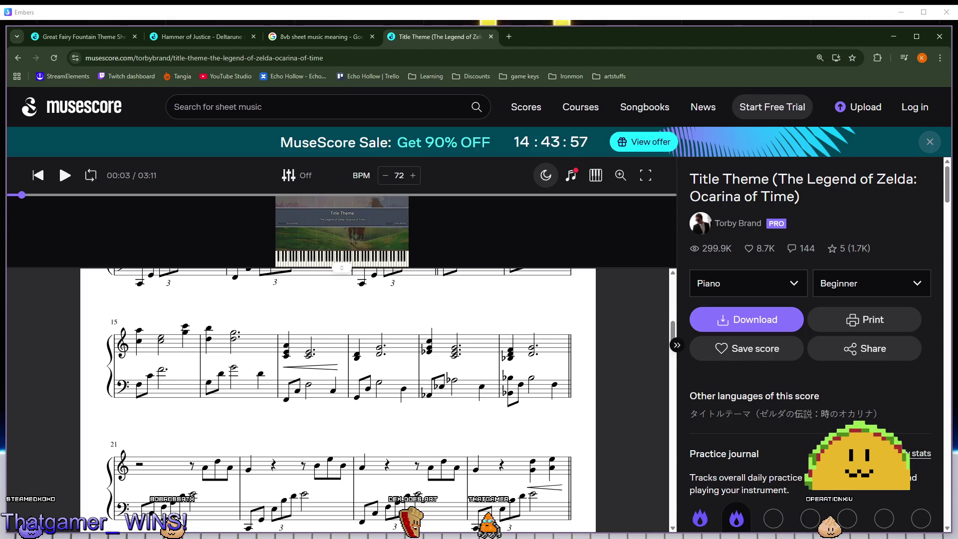
Scroll up and down through the Title Theme score to review its pages.
scroll(532, 438, down, 10)
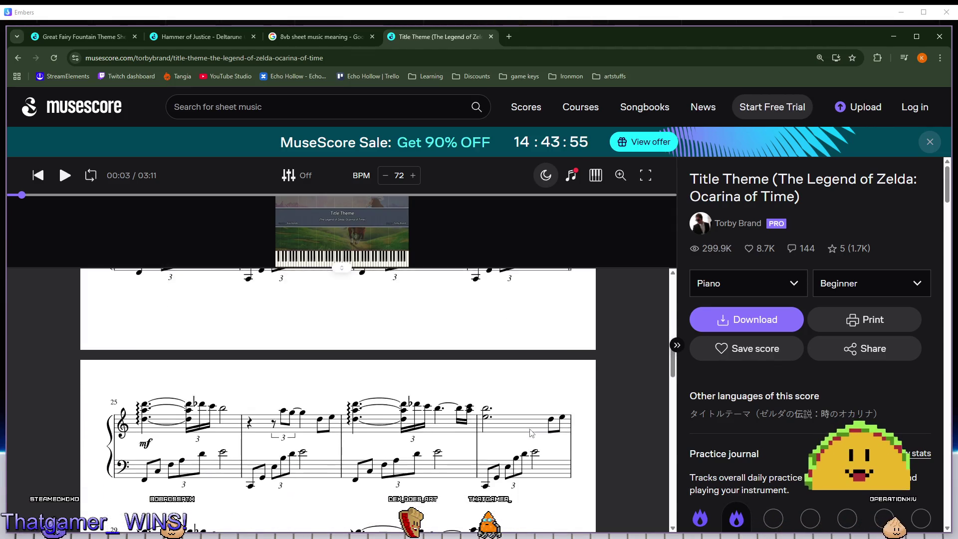
scroll(531, 425, up, 10)
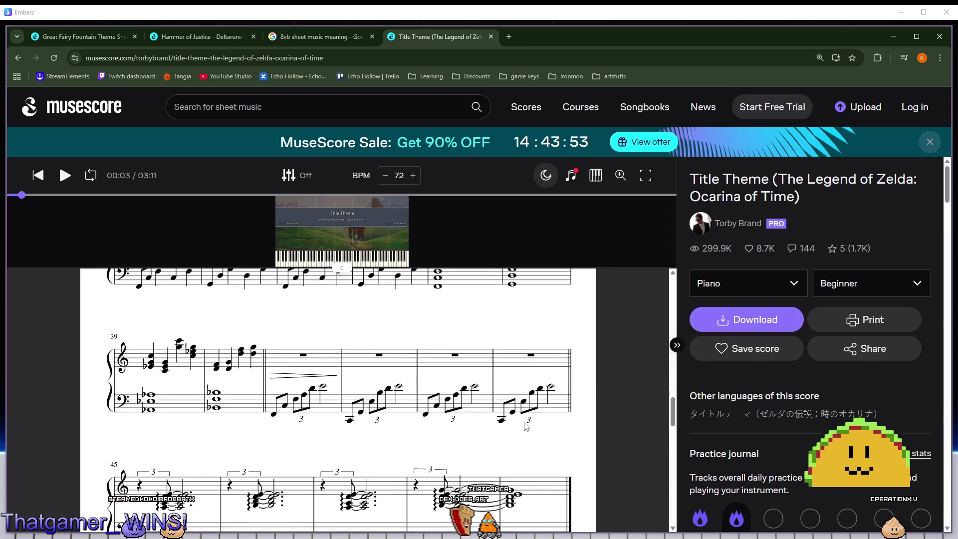
scroll(518, 428, up, 7)
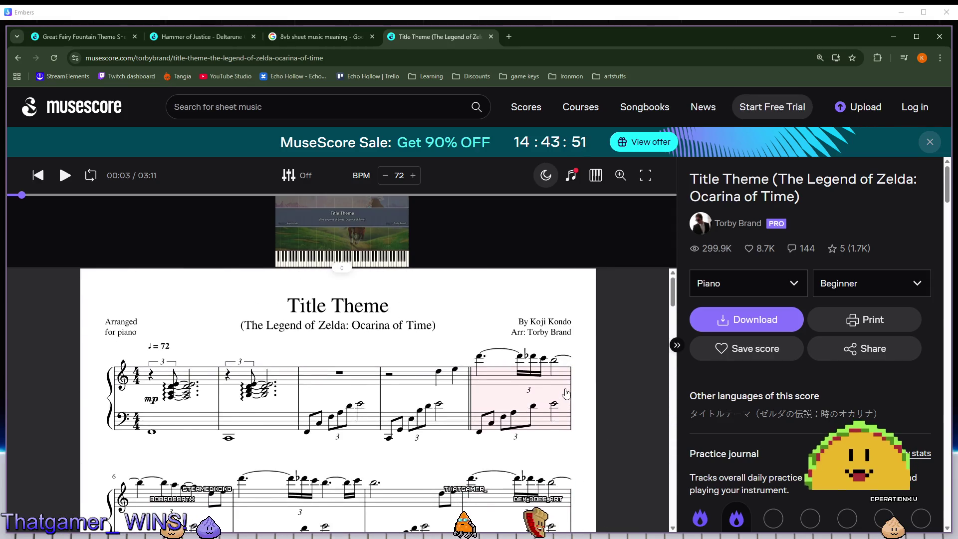
scroll(567, 389, down, 2)
scroll(566, 389, down, 1)
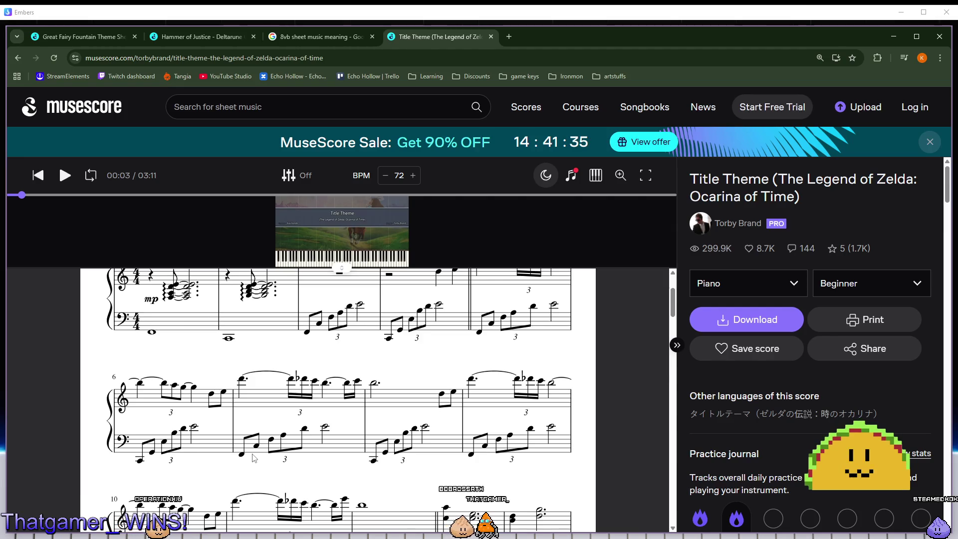
scroll(494, 424, down, 1)
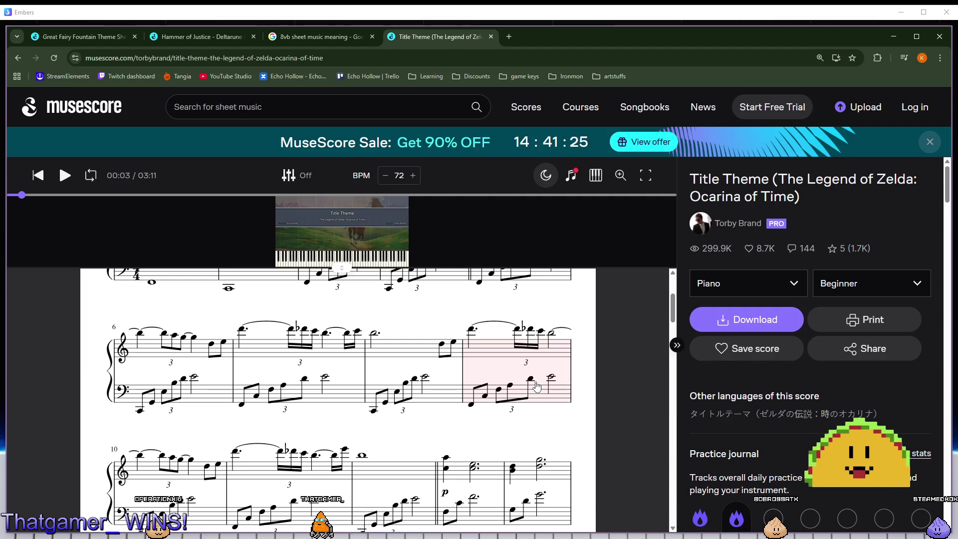
scroll(308, 467, down, 2)
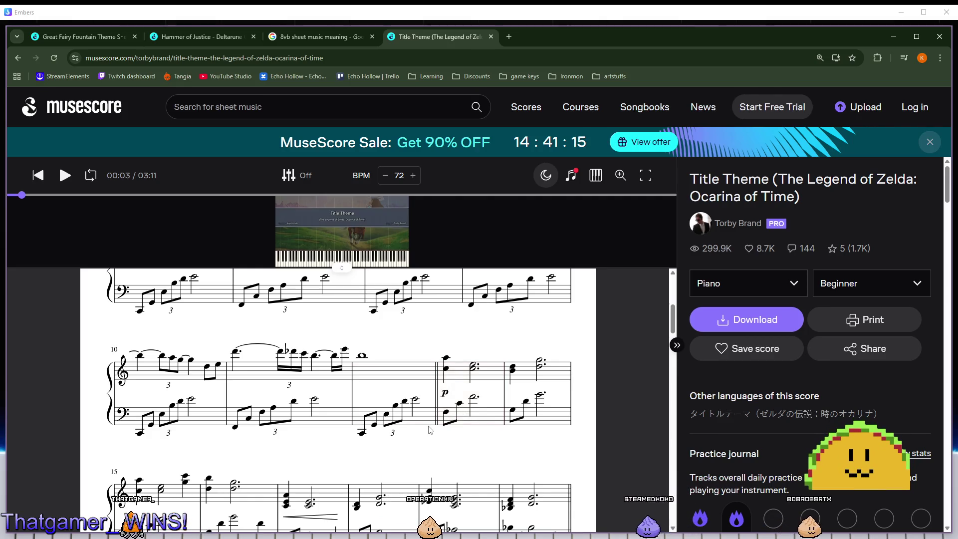
scroll(430, 430, down, 2)
scroll(428, 430, down, 4)
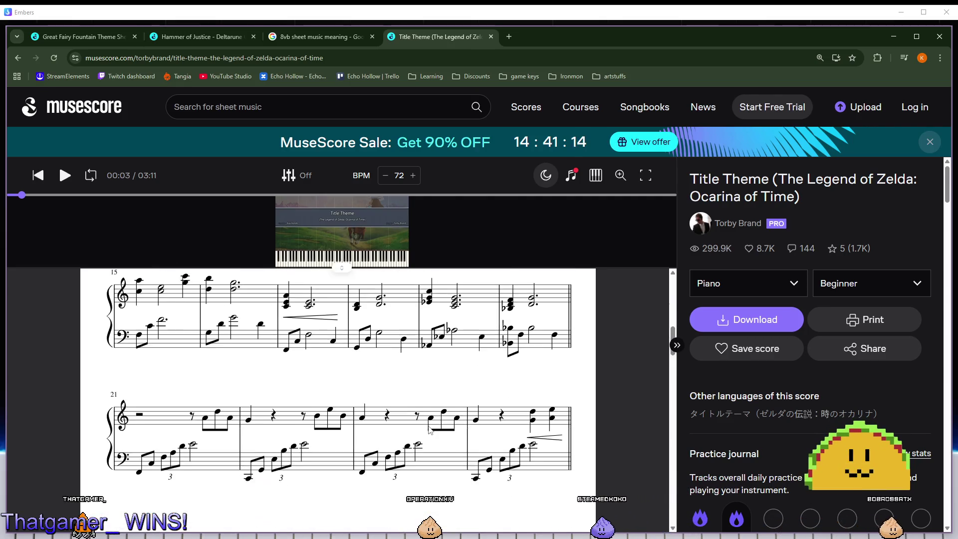
scroll(430, 430, up, 2)
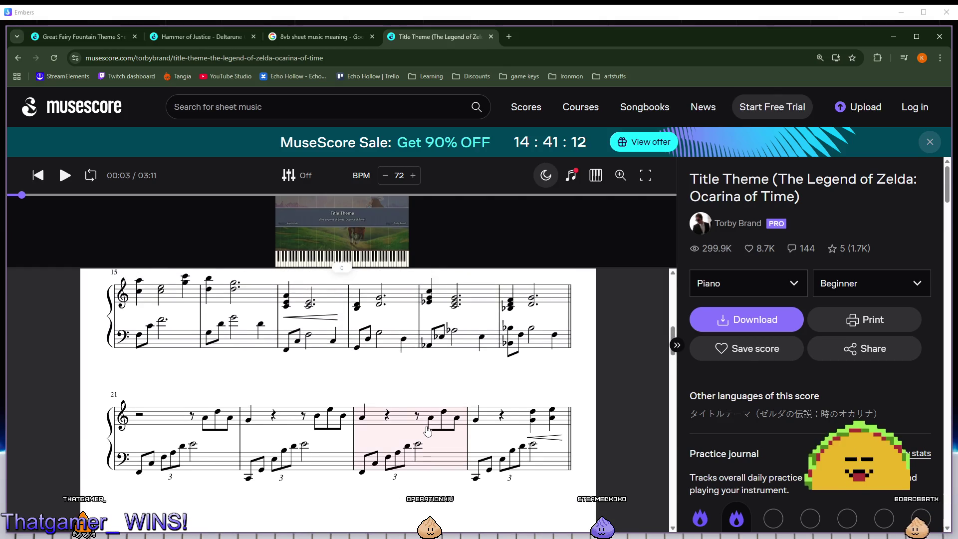
scroll(427, 430, up, 1)
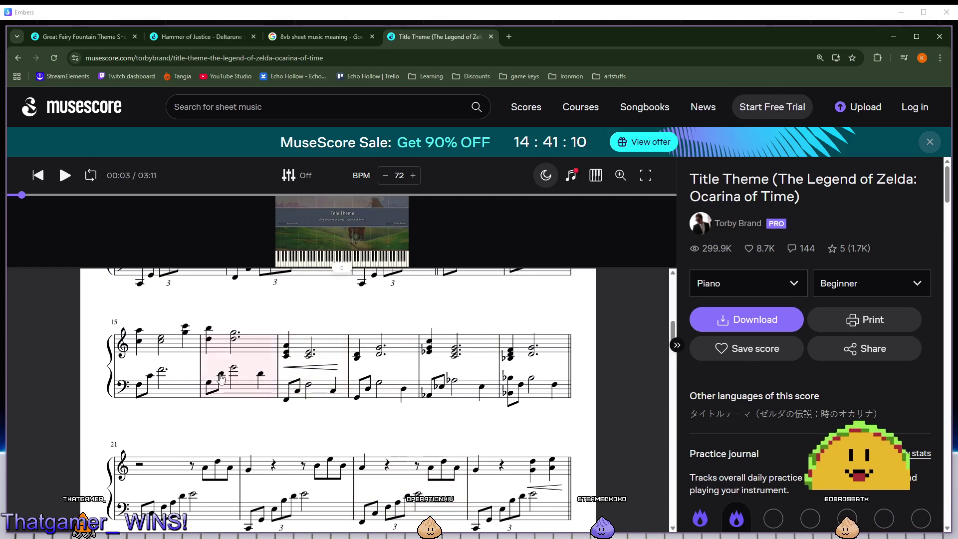
scroll(215, 444, down, 1)
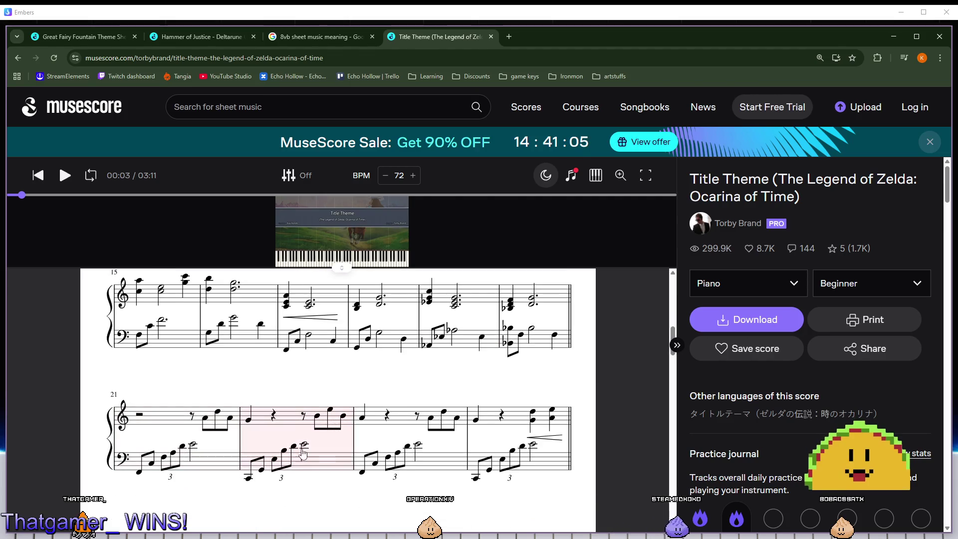
scroll(444, 456, down, 4)
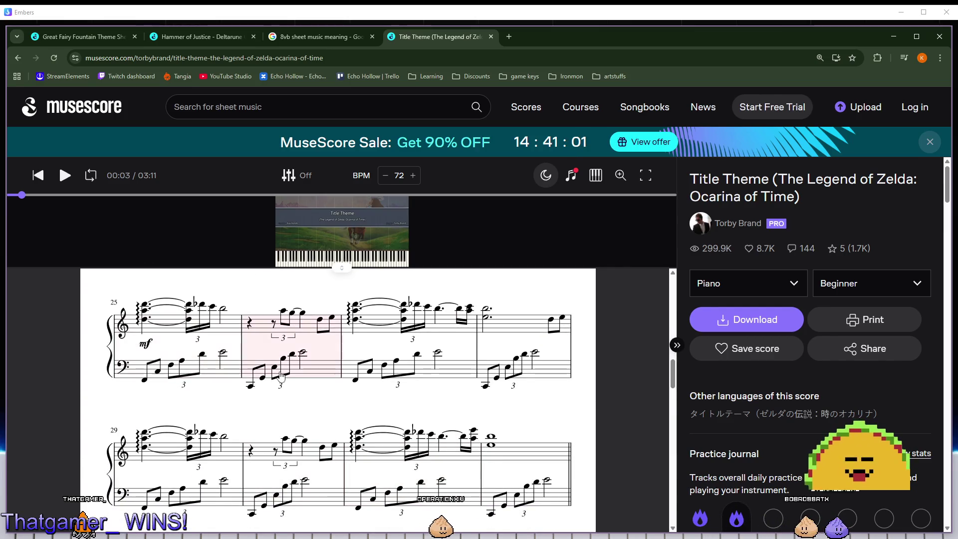
scroll(415, 417, down, 3)
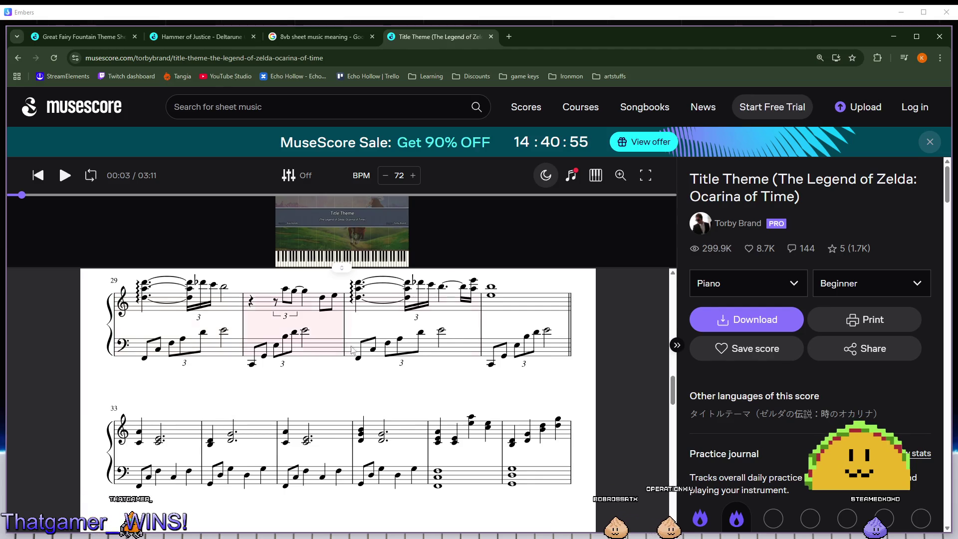
scroll(162, 432, down, 2)
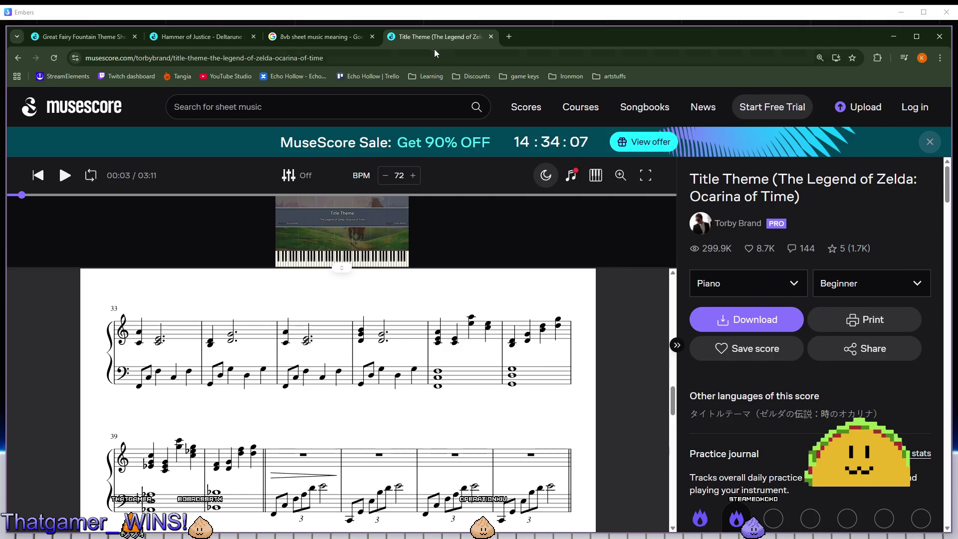
Close the 8vb search results tab and the Hammer of Justice score tab.
click(334, 32)
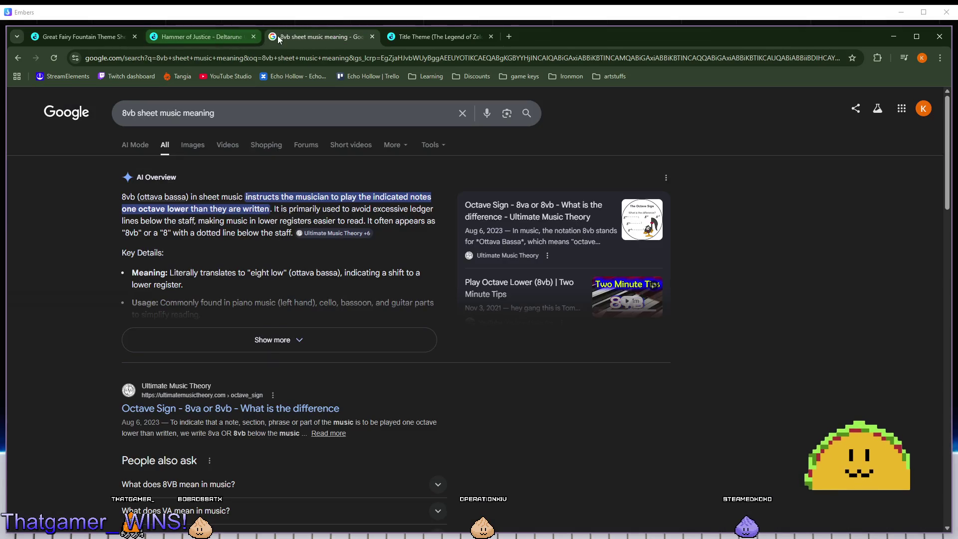
click(254, 36)
click(254, 37)
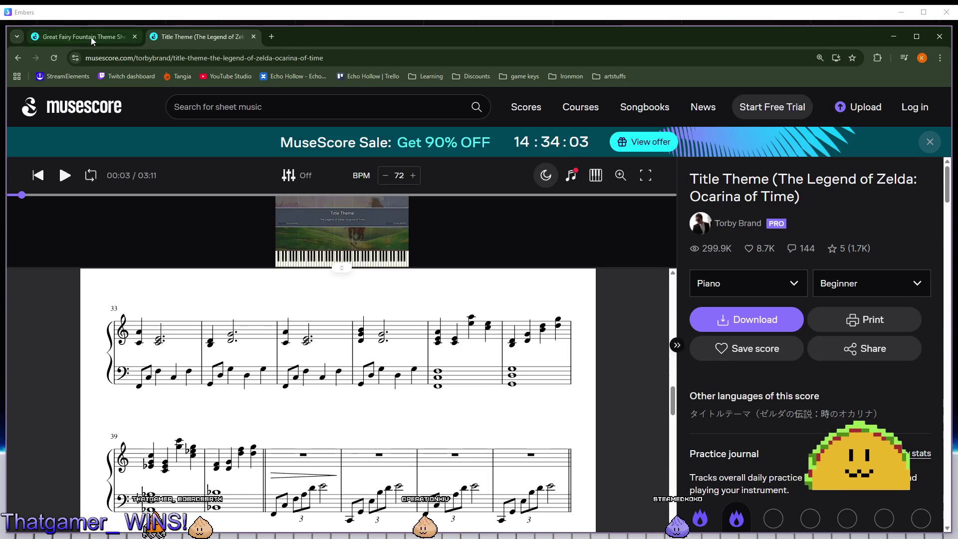
Check the Great Fairy Fountain score, then go back to the top of the Title Theme score.
click(92, 37)
click(163, 35)
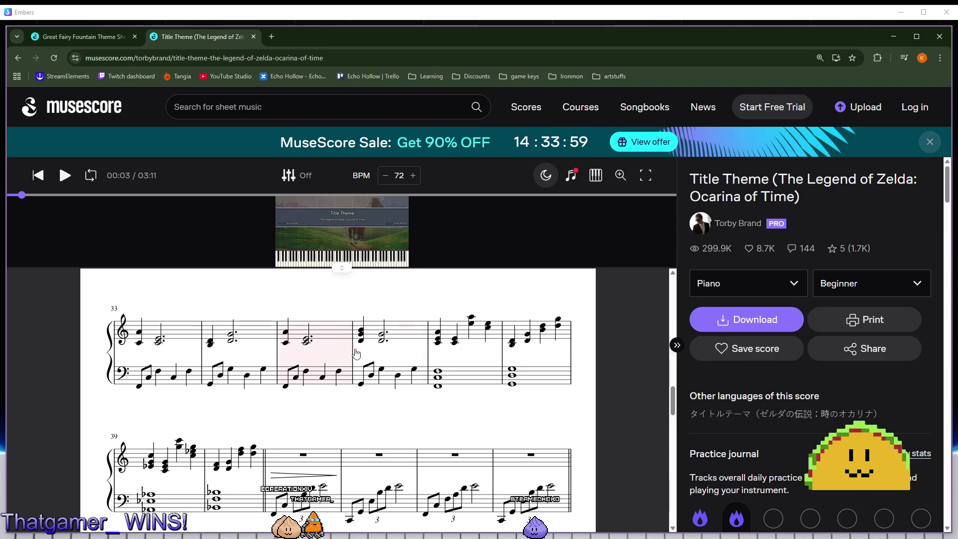
scroll(353, 344, up, 15)
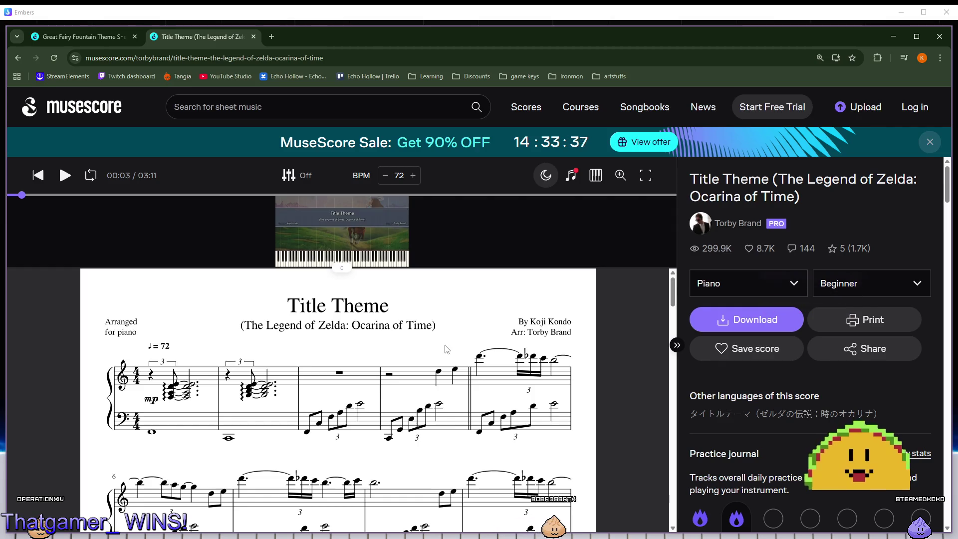
scroll(479, 345, down, 1)
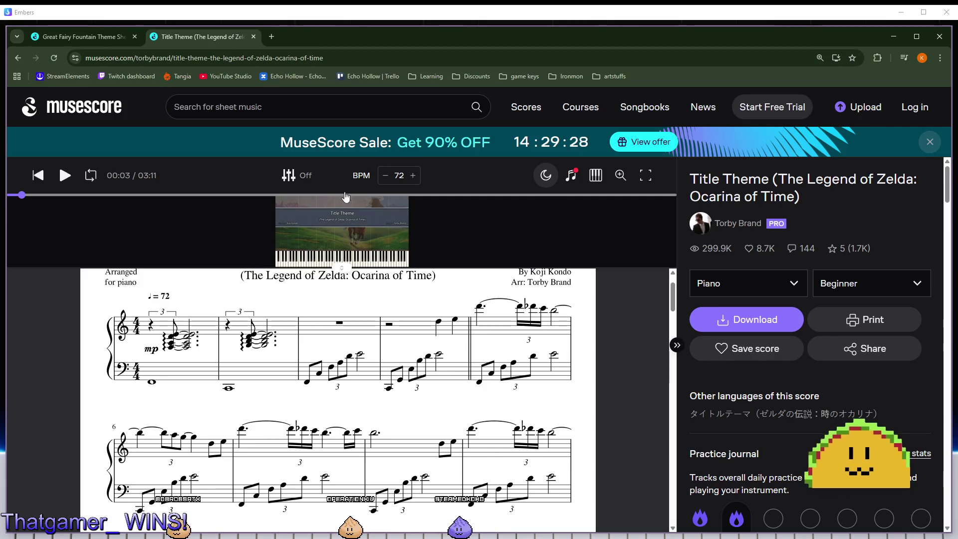
click(942, 14)
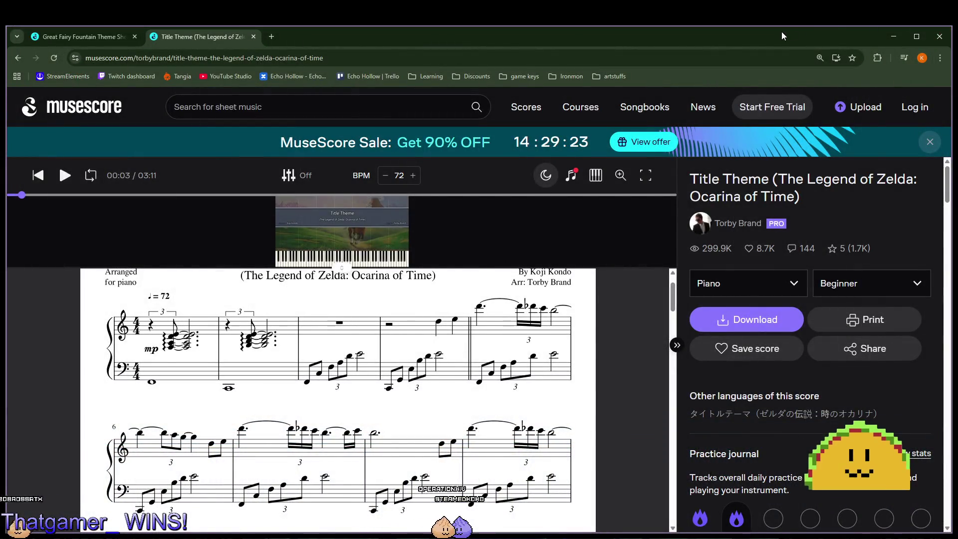
Close the Title Theme tab and toggle the hand cursor between FIGHT! and RUN, ending on RUN.
key(ctrl+w)
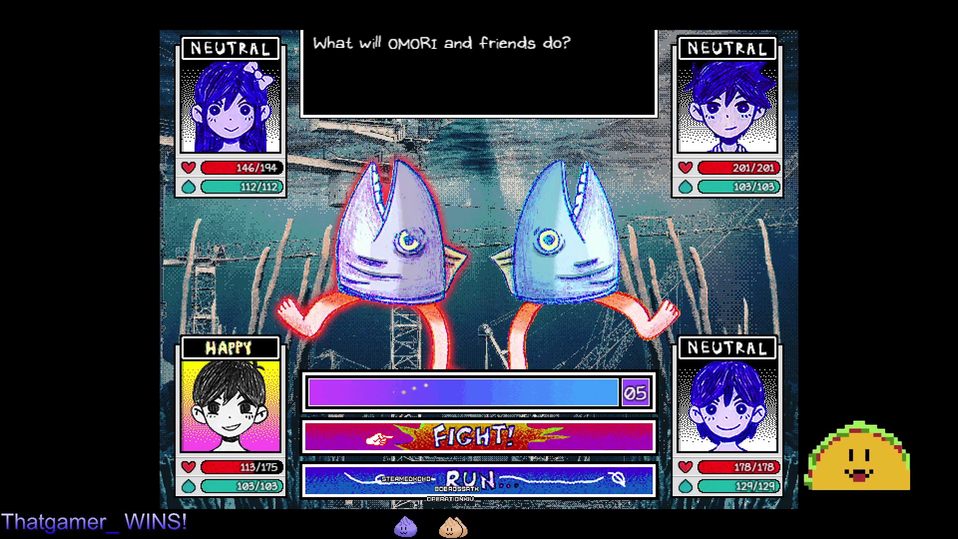
key(Down)
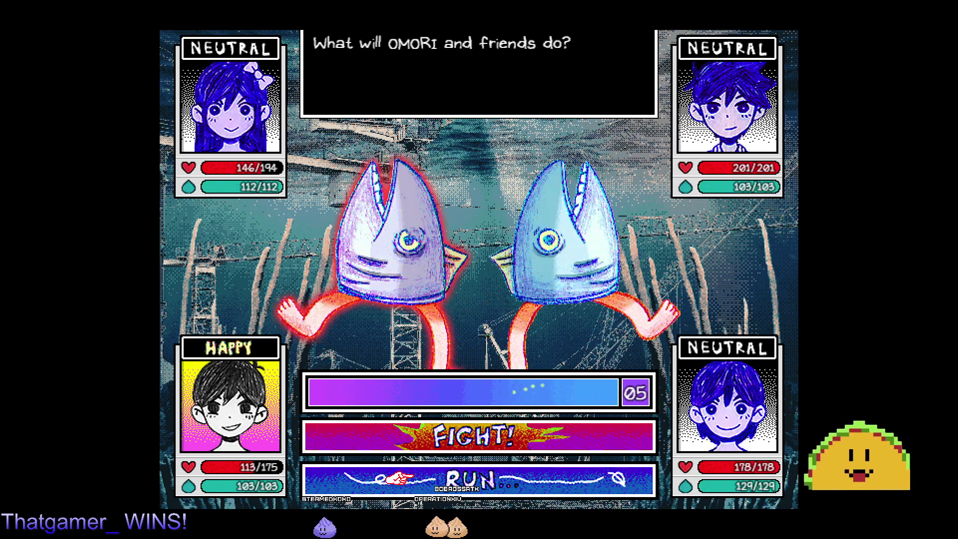
key(Up)
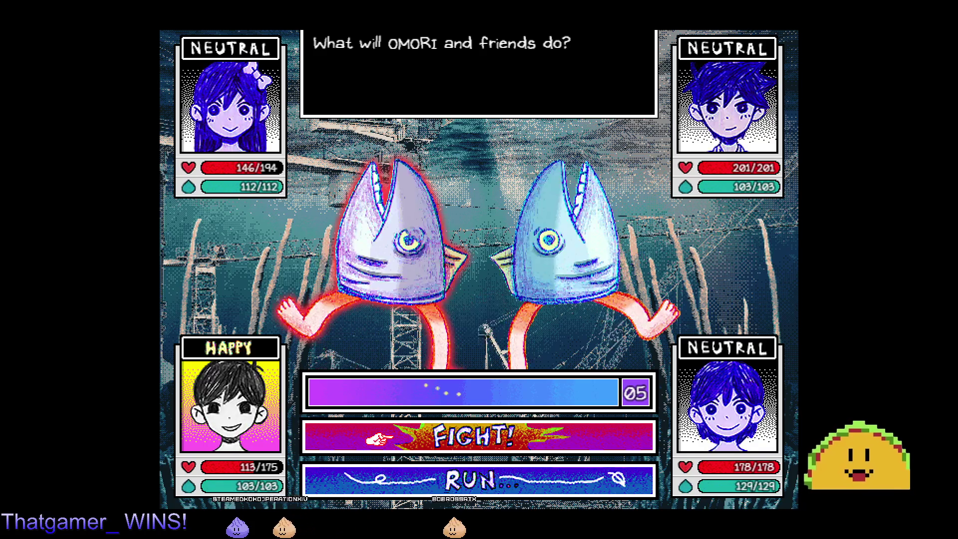
key(Down)
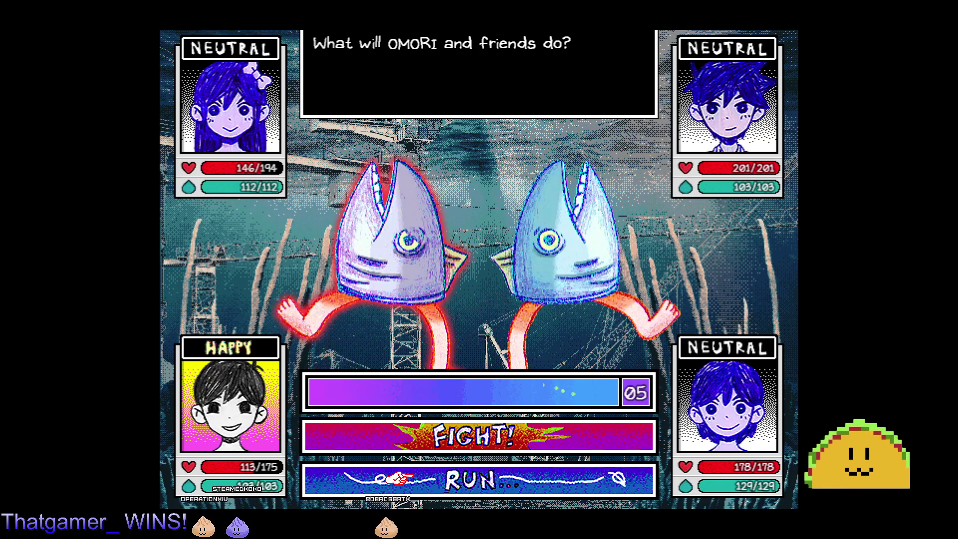
key(Up)
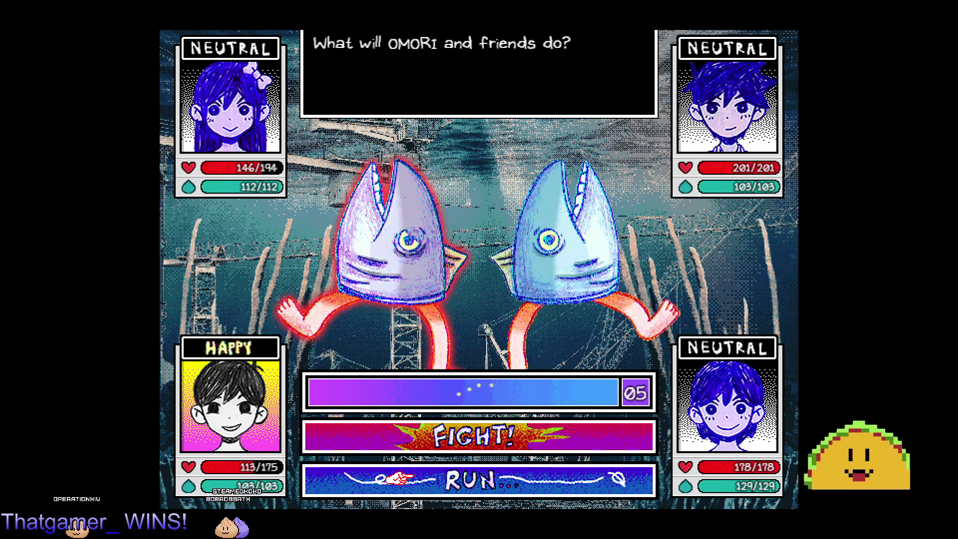
key(Down)
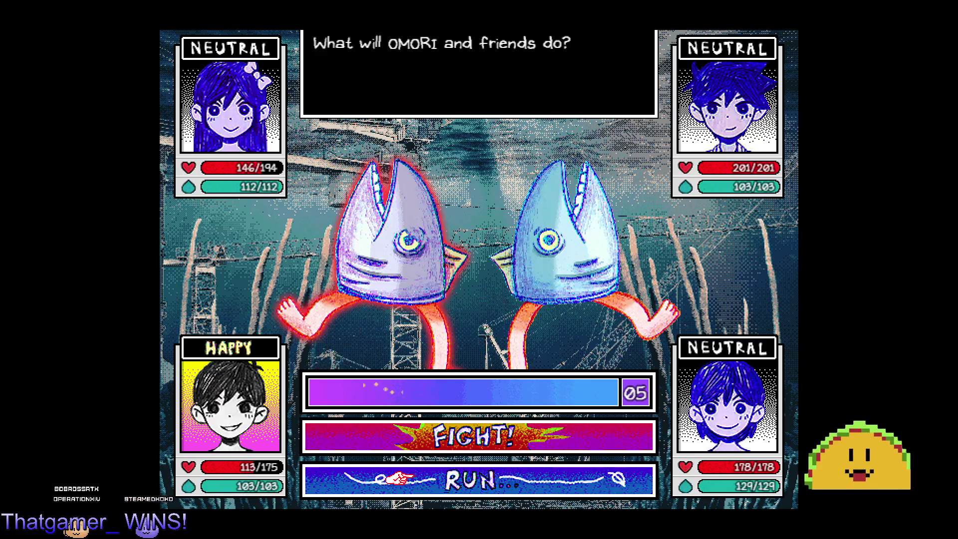
key(alt+Tab)
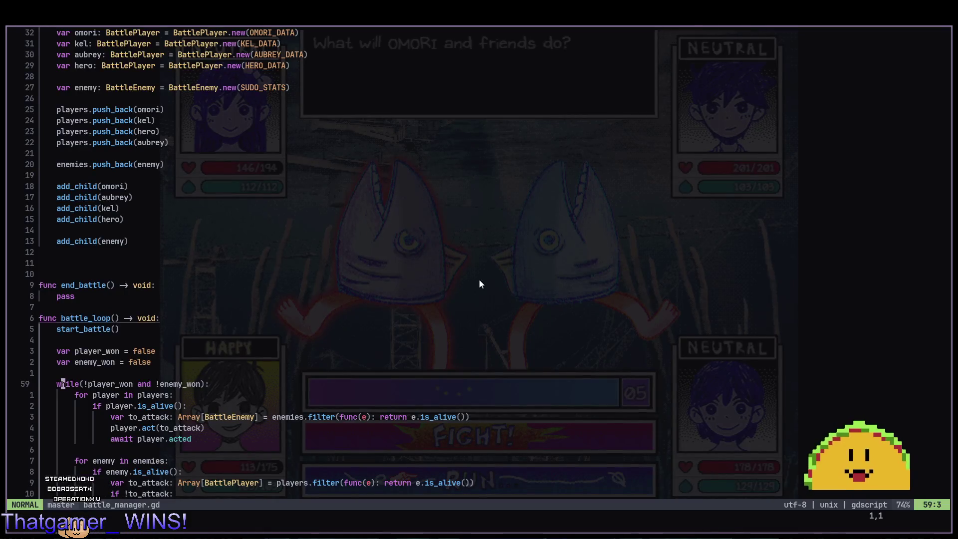
key(j)
key(j)
key(j)
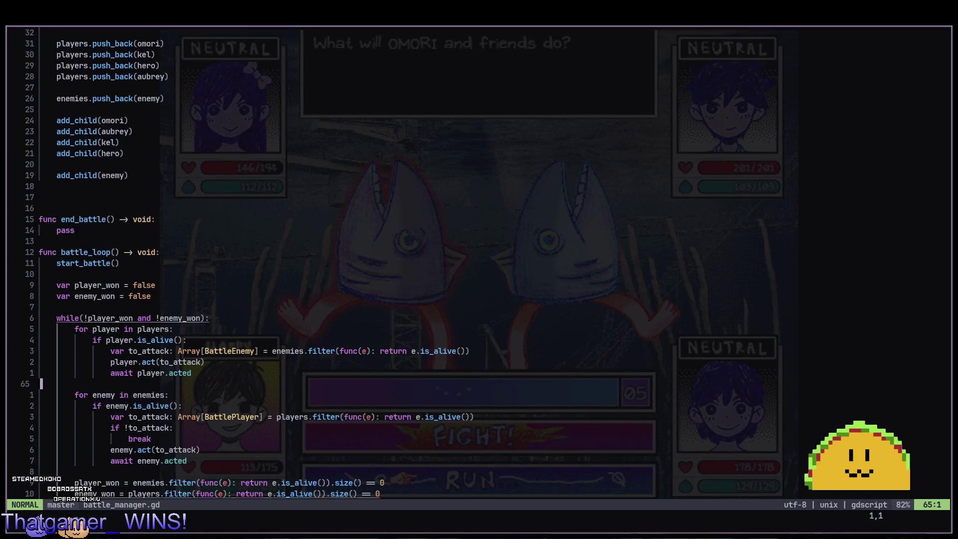
key(k)
key(k)
key(k)
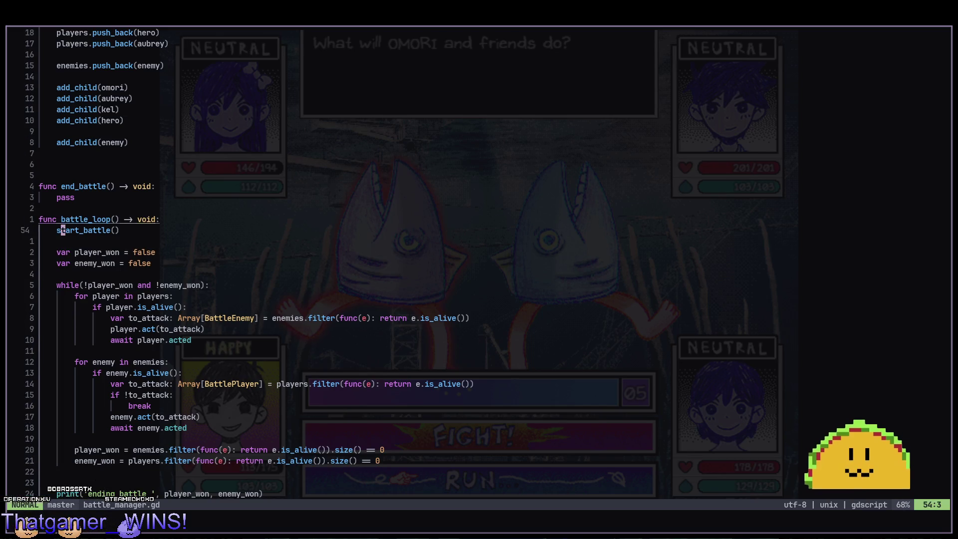
key(shift+v)
key(j)
key(j)
key(j)
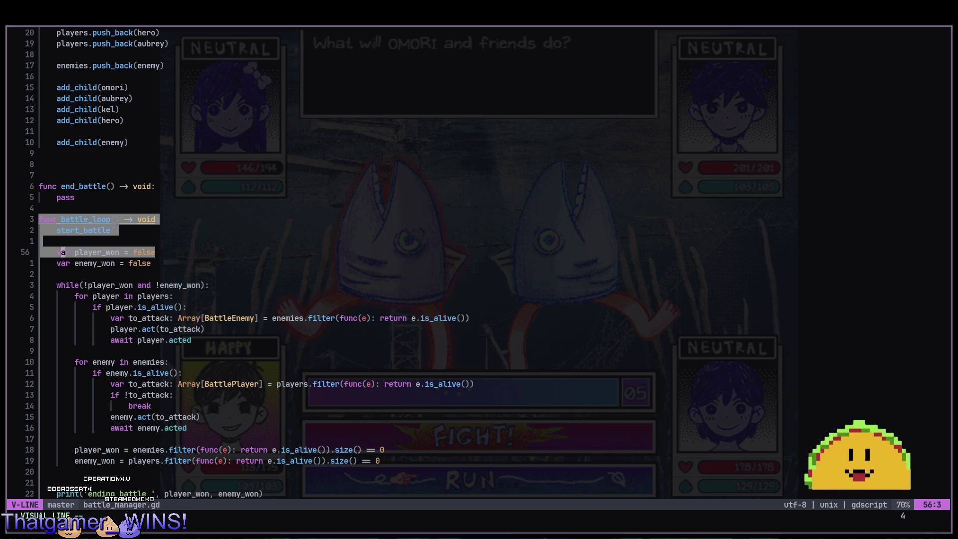
key(j)
key(j)
key(j)
key(Escape)
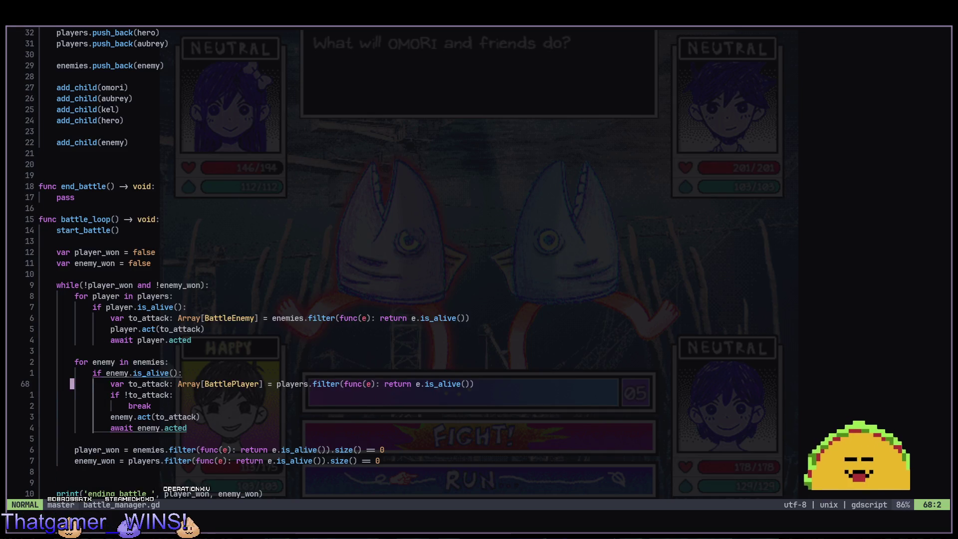
key(k)
key(k)
key(k)
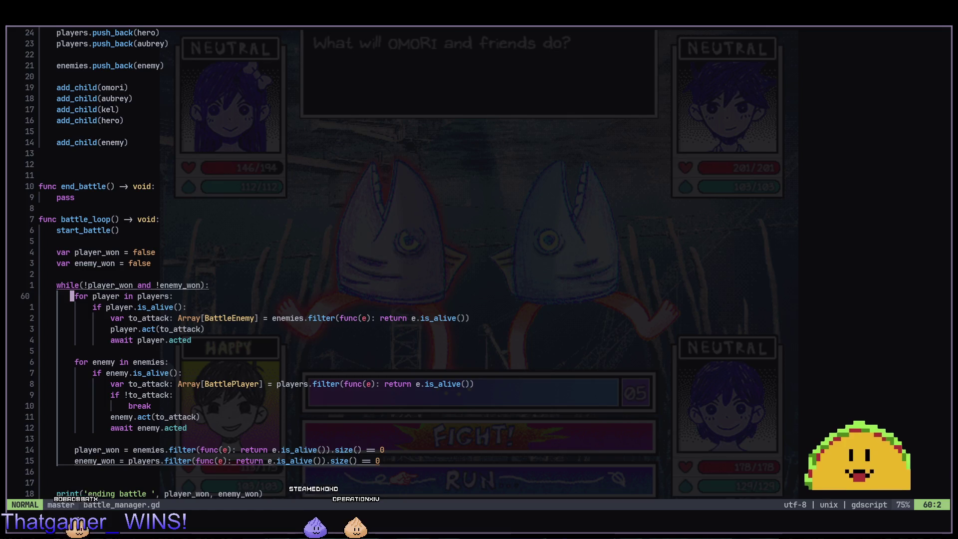
key(k)
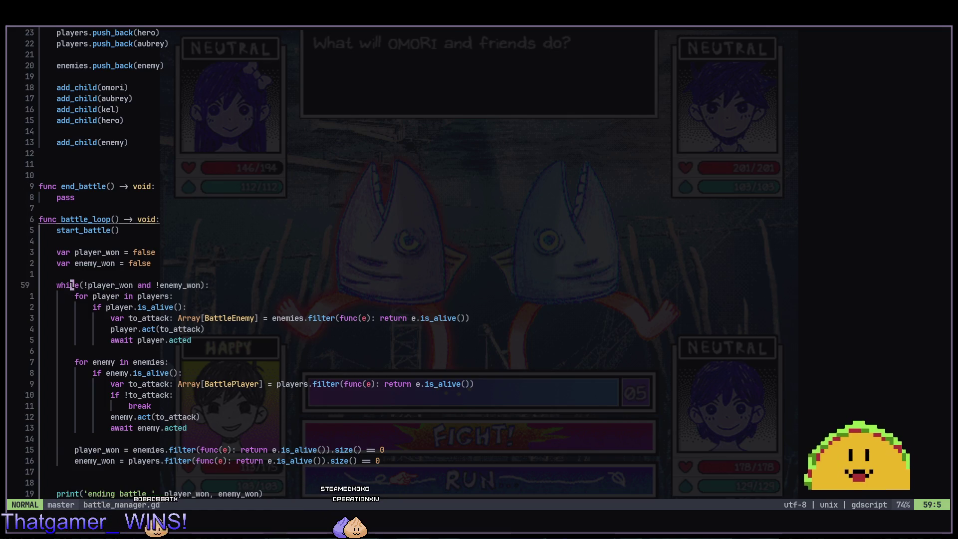
key(j)
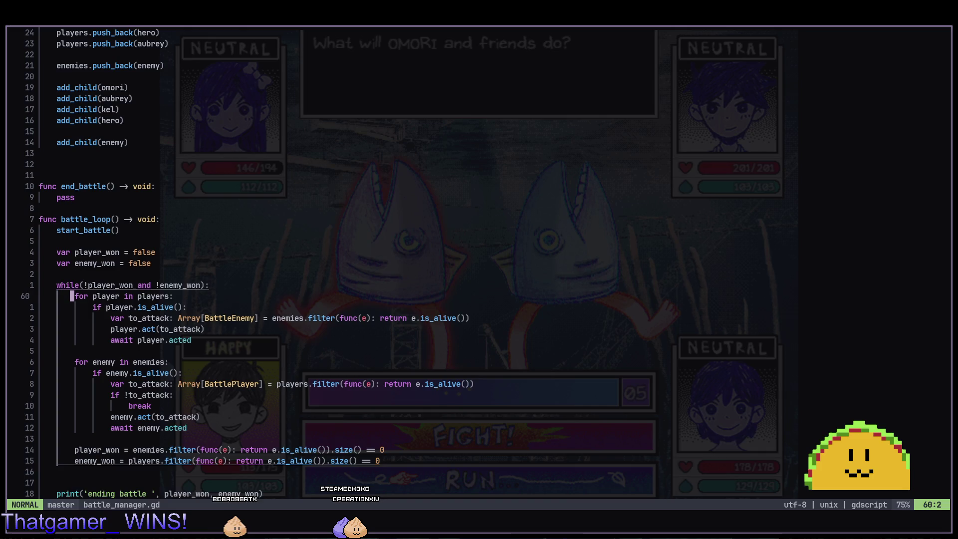
key(shift+v)
key(j)
key(j)
key(j)
key(Escape)
key(k)
key(k)
key(k)
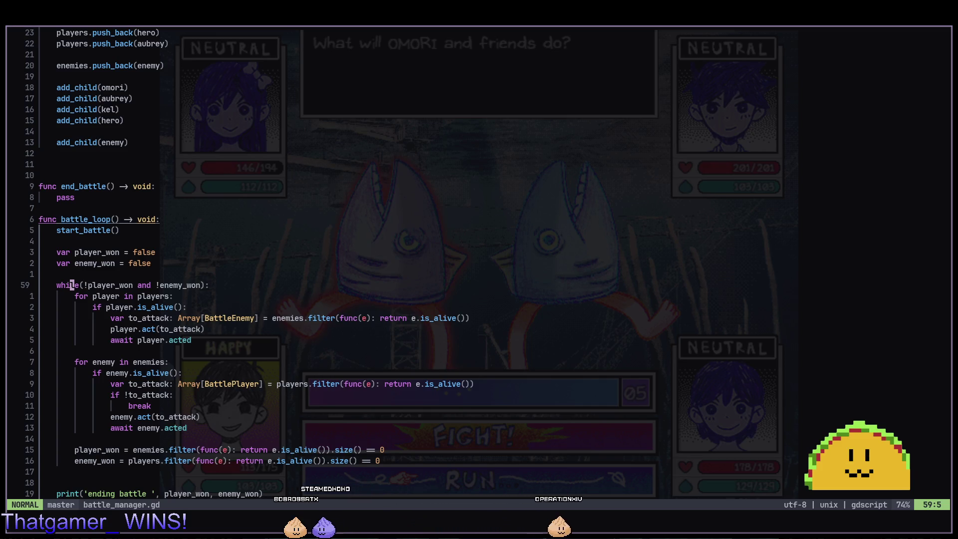
key(alt+Tab)
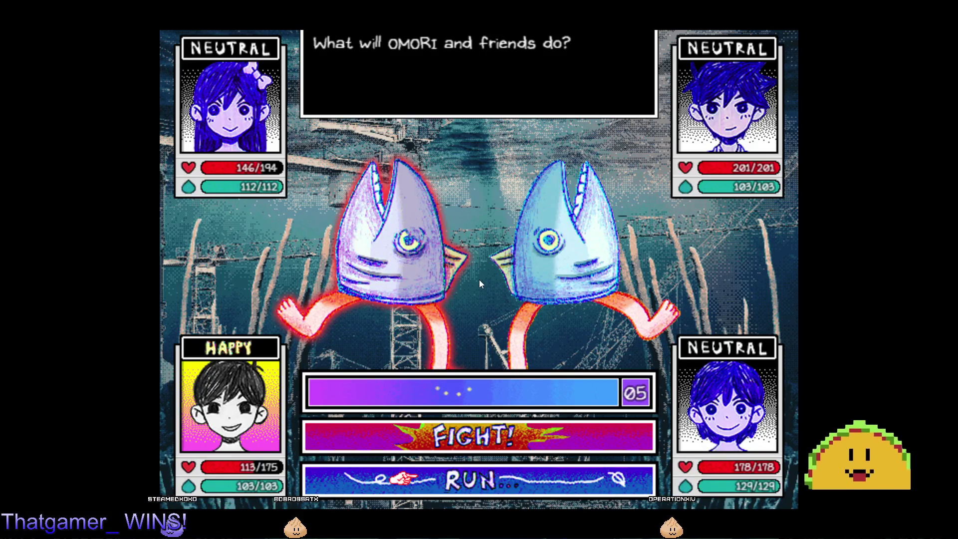
key(Up)
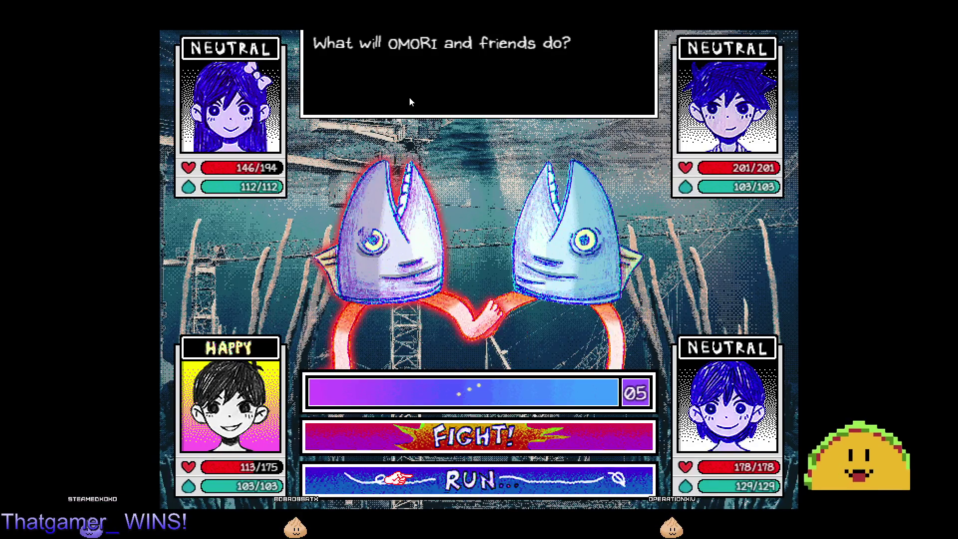
key(z)
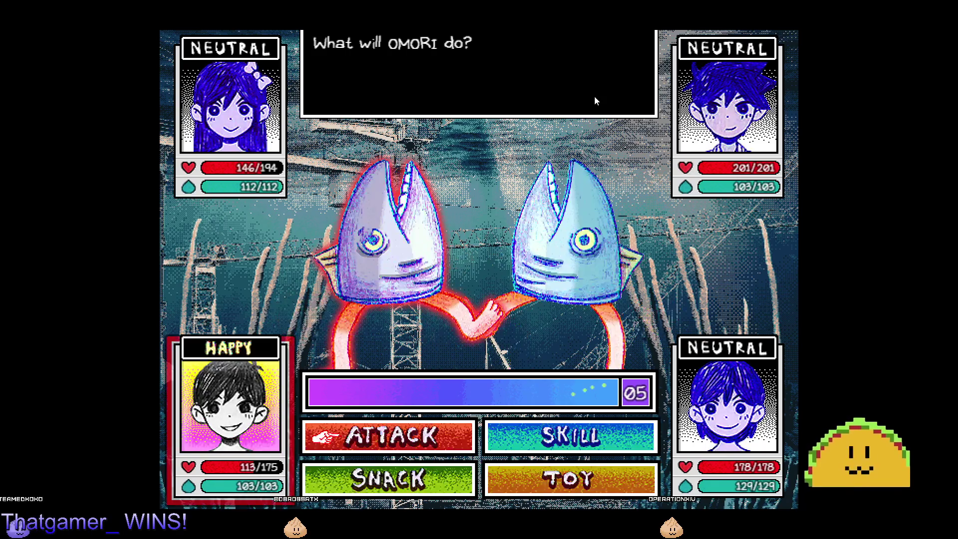
key(x)
key(z)
key(z)
key(z)
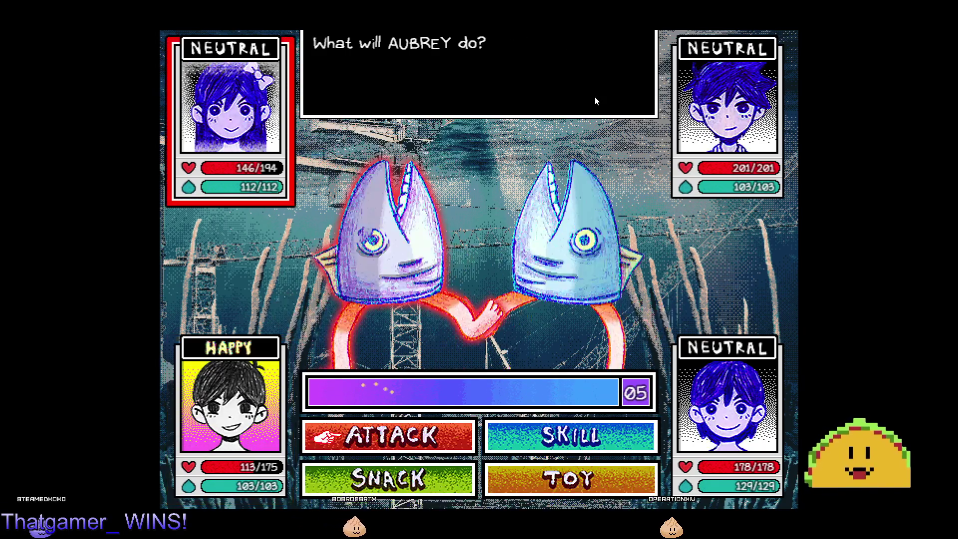
key(z)
key(z)
key(x)
key(x)
key(x)
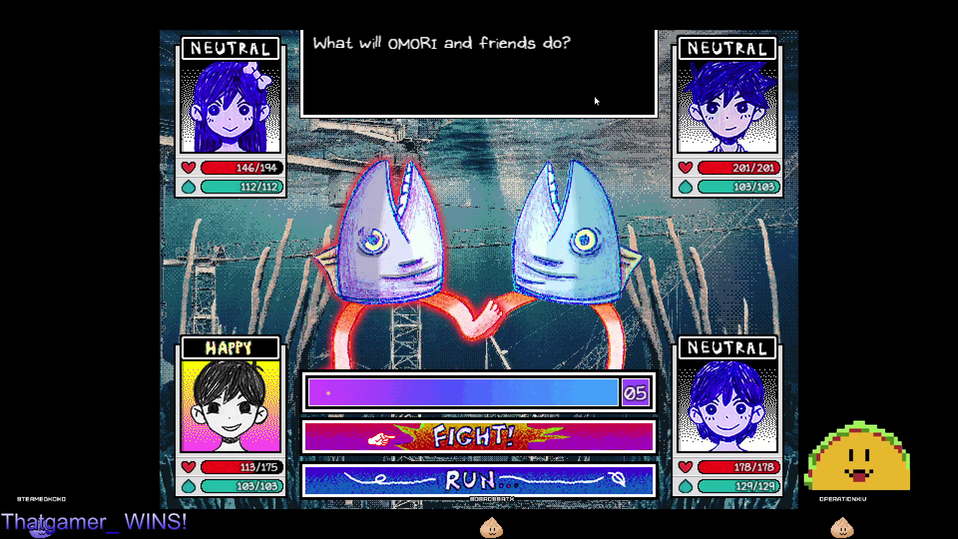
key(alt+Tab)
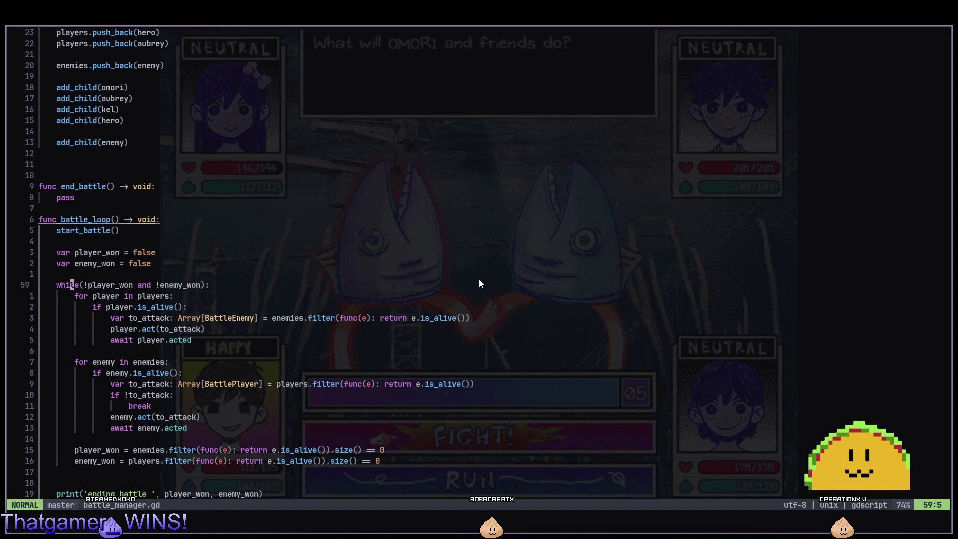
Select the player-turn lines in battle_loop, then return to the while loop line.
key(j)
key(V)
key(j)
key(j)
key(j)
key(Escape)
key(k)
key(k)
key(V)
key(Escape)
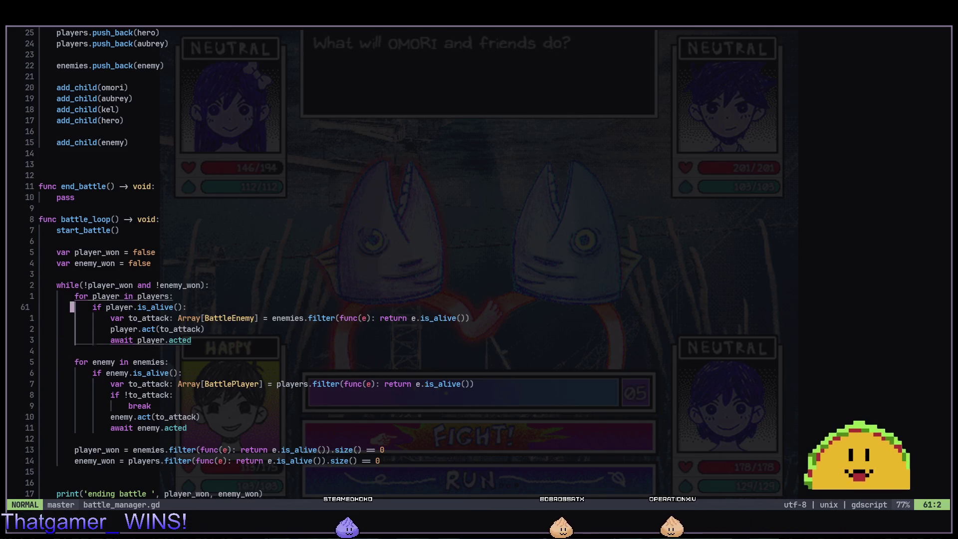
key(V)
key(j)
key(j)
key(j)
key(Escape)
key(k)
key(k)
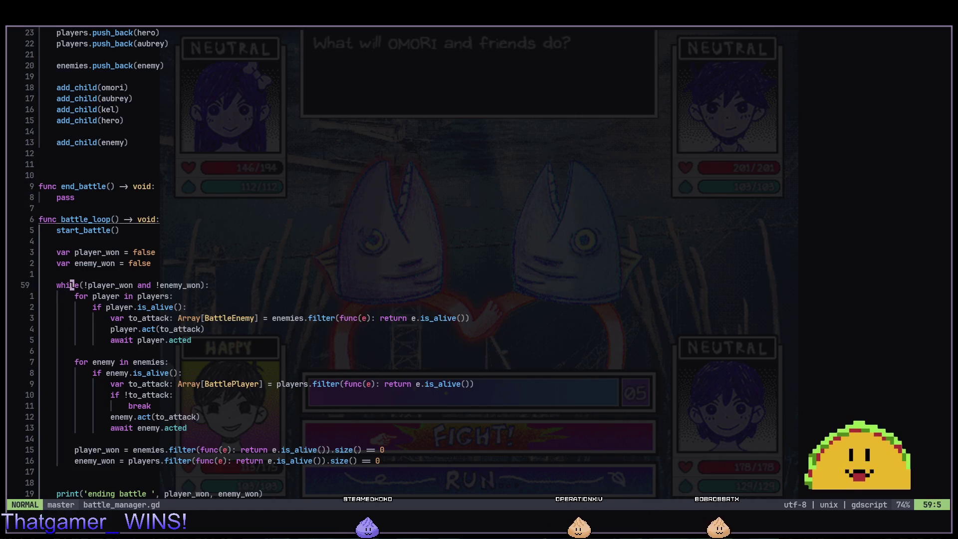
Try a comment line in the player loop and a blank line under while, undoing both.
key(j)
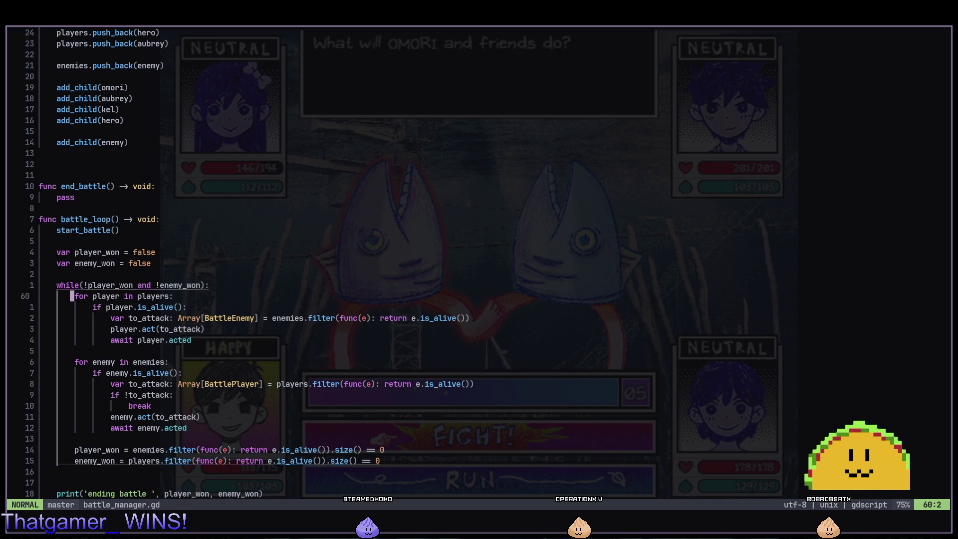
key(o)
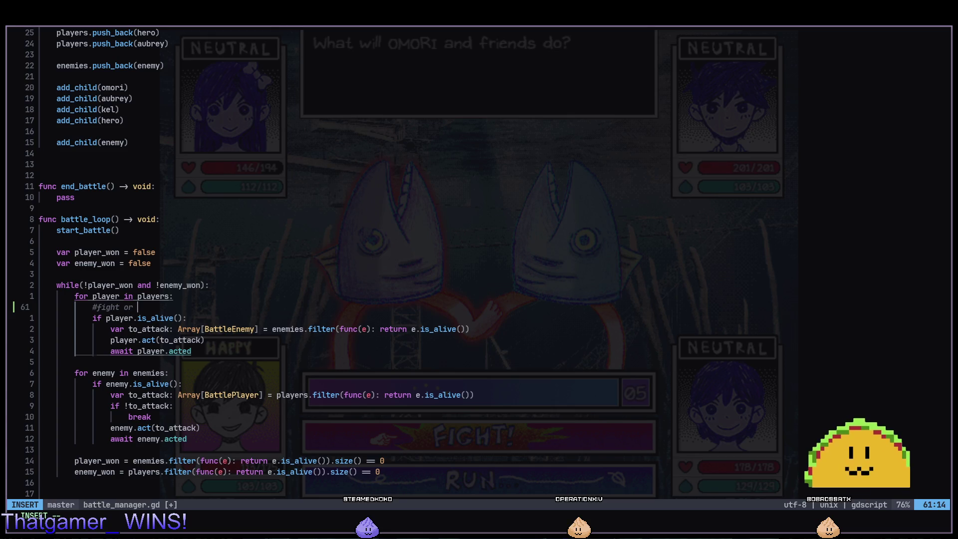
key(Escape)
key(u)
key(o)
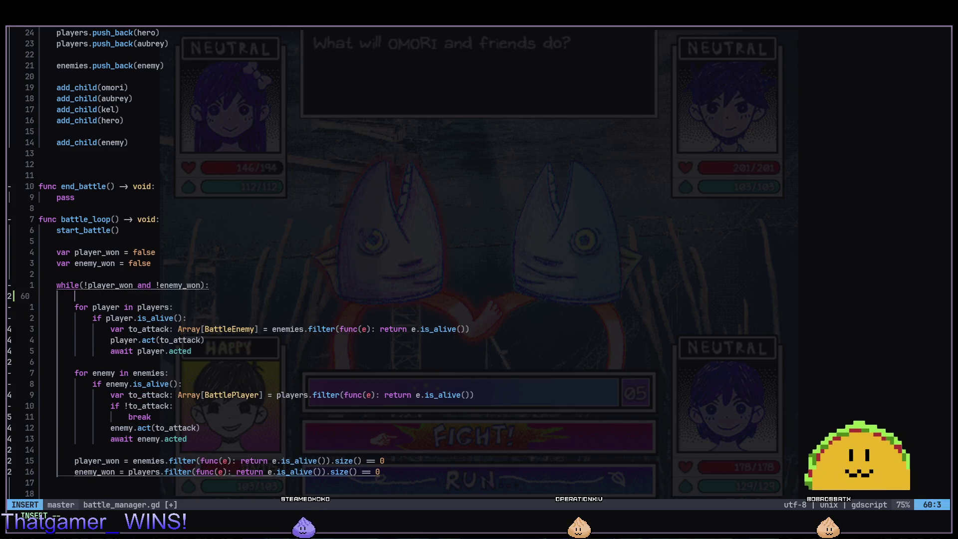
key(Escape)
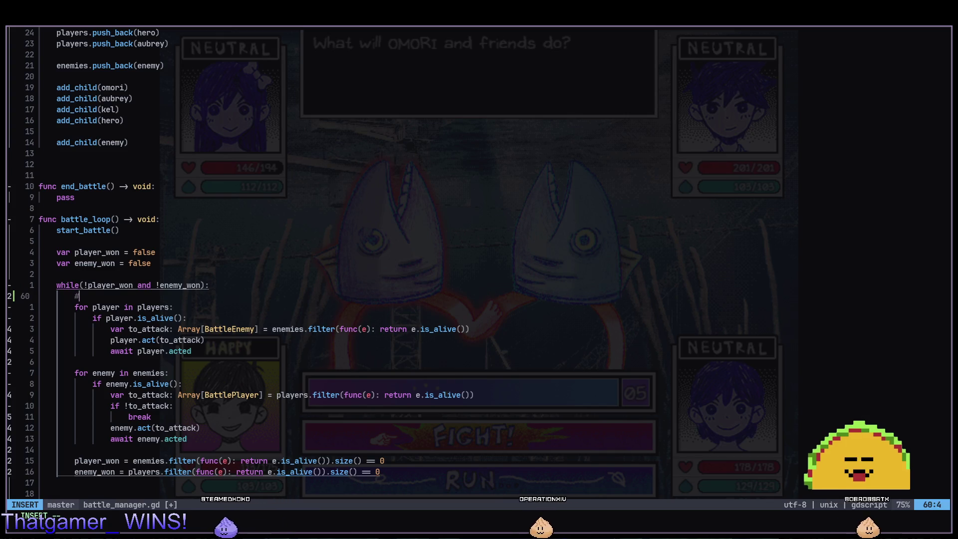
key(d)
key(d)
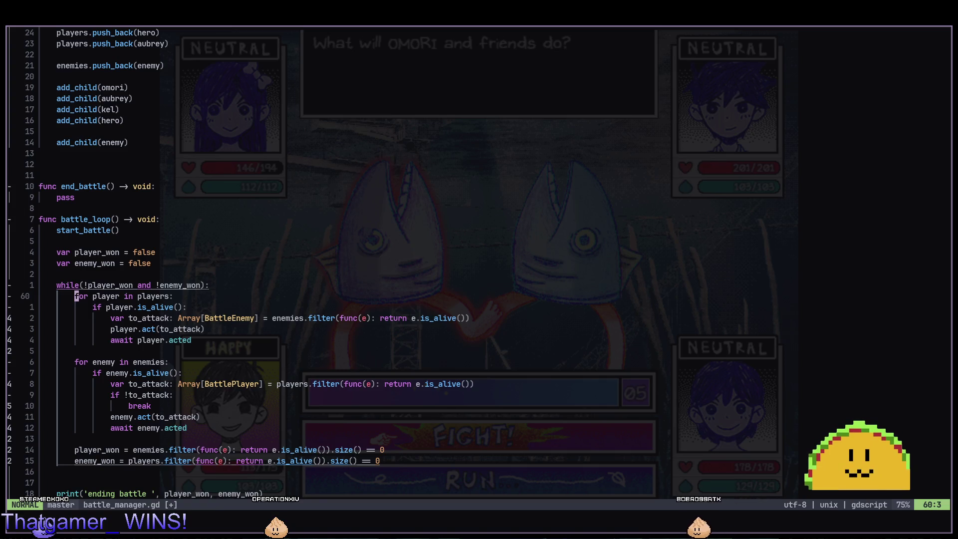
Open a new empty line below end_battle for the new function.
key(k)
key(o)
key(Escape)
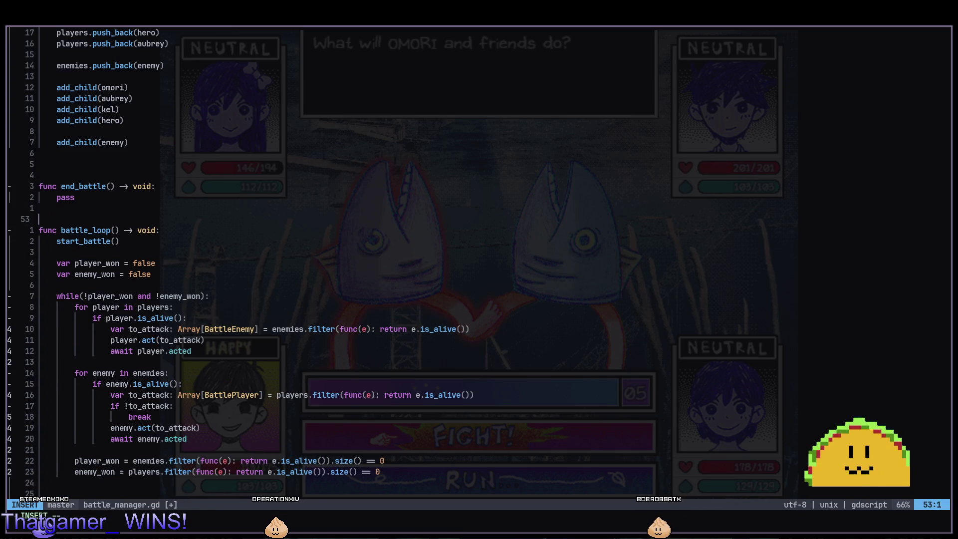
Add the player_turn() function declaration returning void.
text(ofunc player)
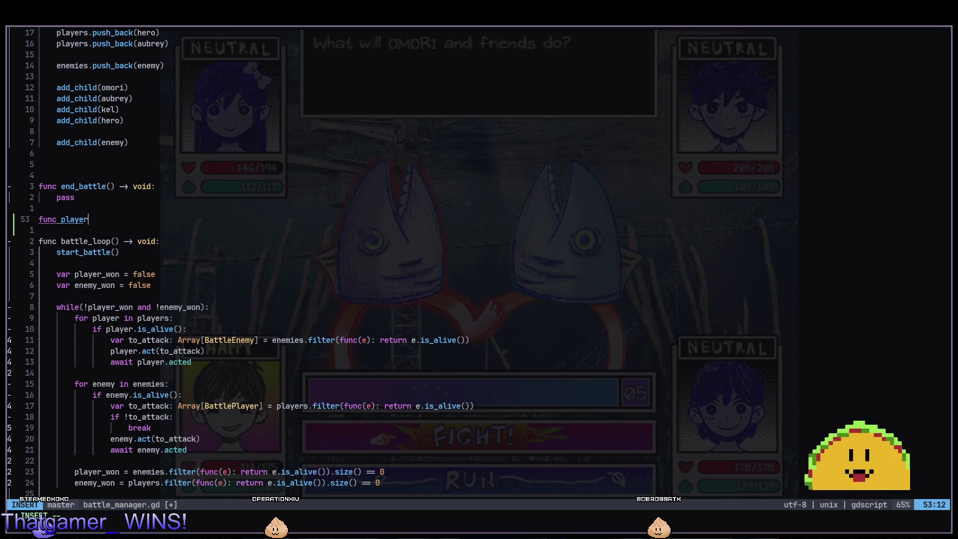
text(void:)
key(Return)
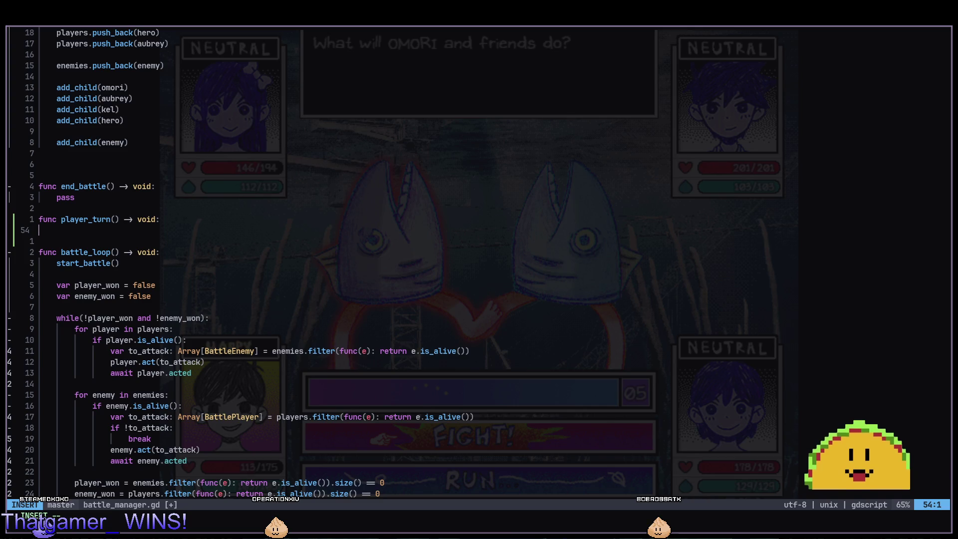
key(Escape)
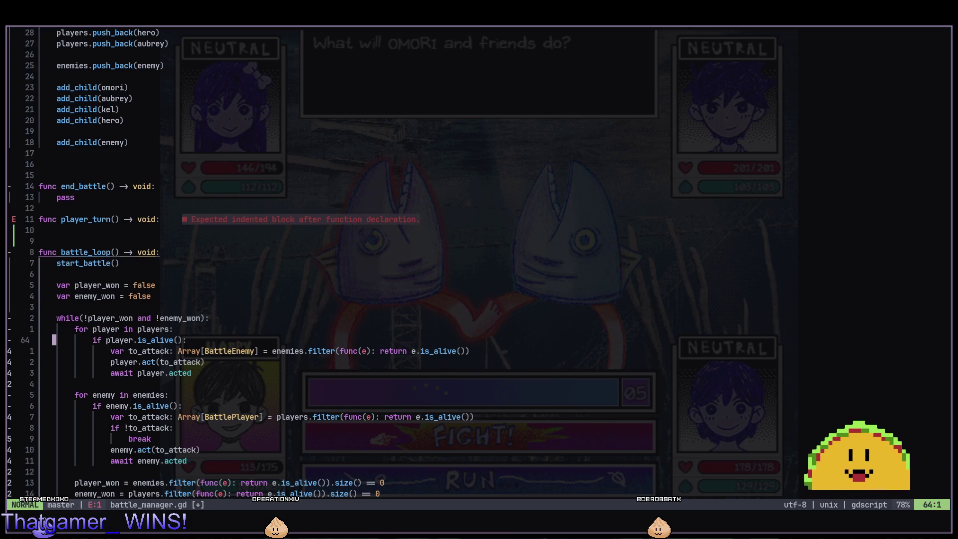
Cut the 'for player in players' block from battle_loop, paste it under player_turn, and reindent it.
key(k)
key(V)
key(j)
key(j)
key(j)
key(d)
key(k)
key(k)
key(k)
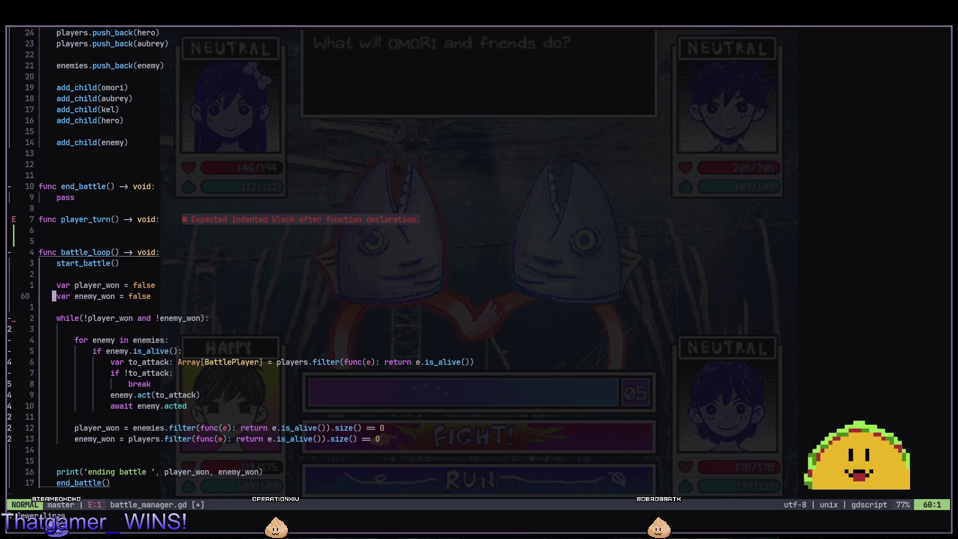
key(k)
key(k)
key(k)
key(P)
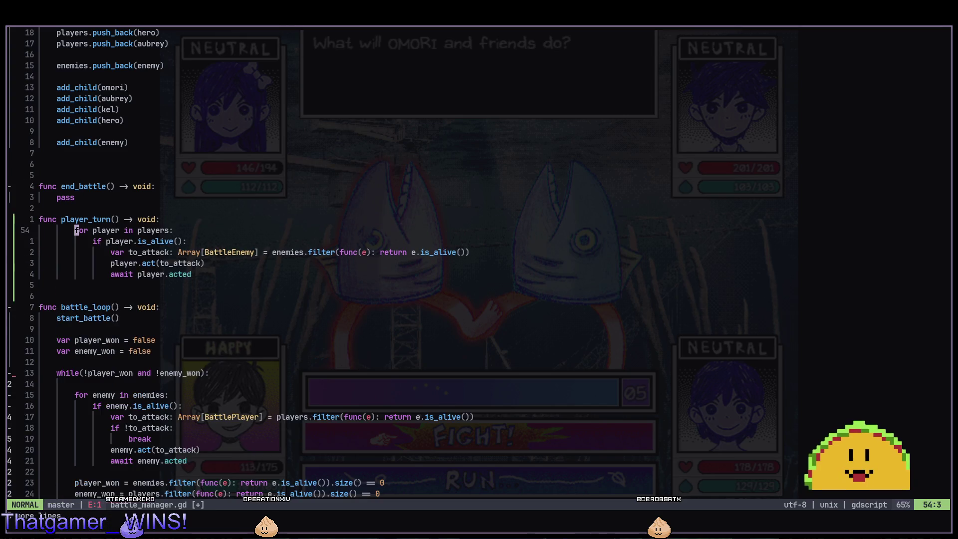
key(V)
key(j)
key(j)
key(j)
key(=)
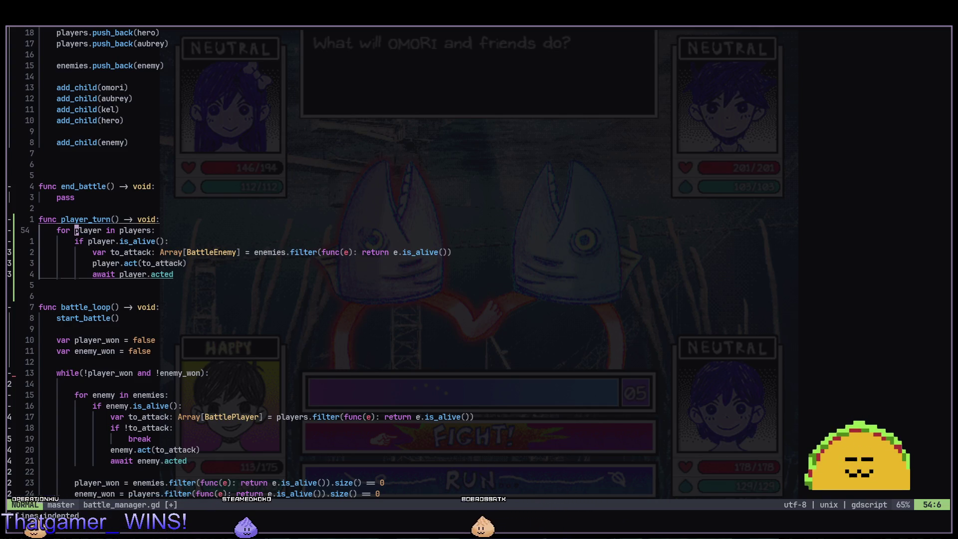
Add 'await player_turn()' inside the while loop of battle_loop.
text(14j)
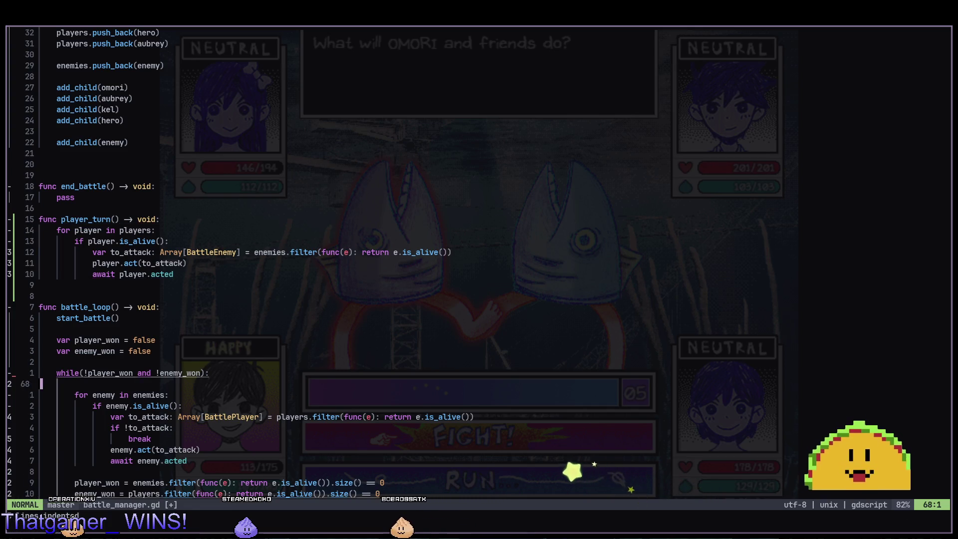
text(Sawait p)
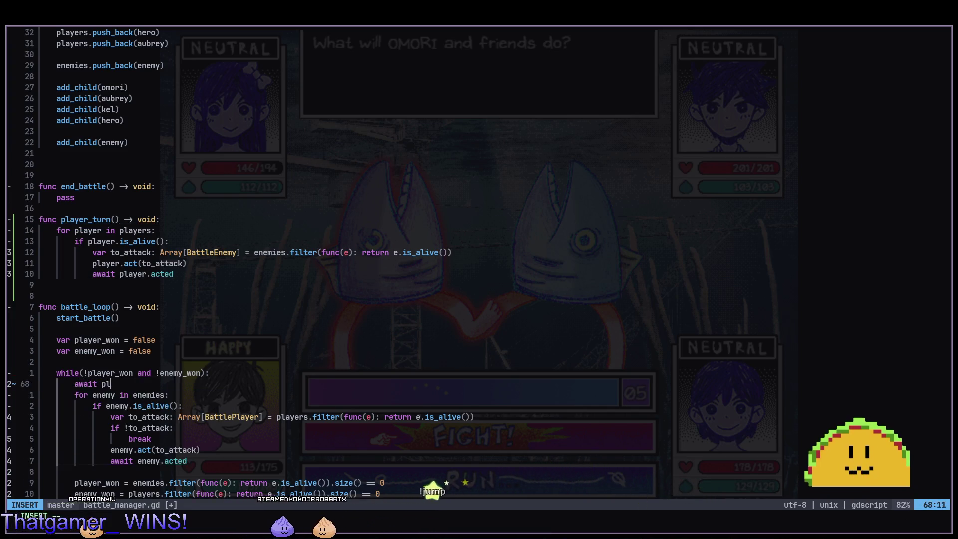
text(layer_turn)
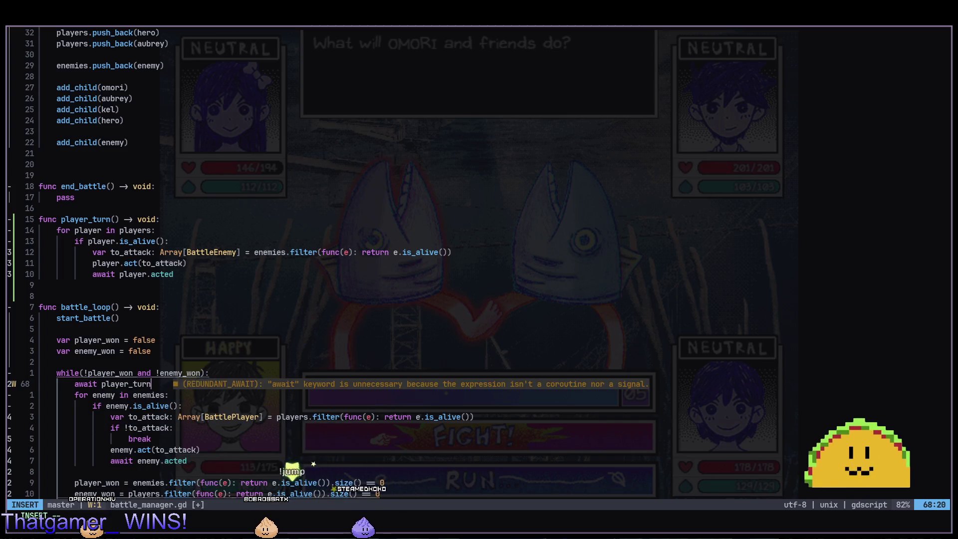
text(())
key(Return)
key(Escape)
key(colon)
Save battle_manager.gd with :w and run the current scene with F6 to check the turn order.
text(w)
key(Return)
key(alt+Tab)
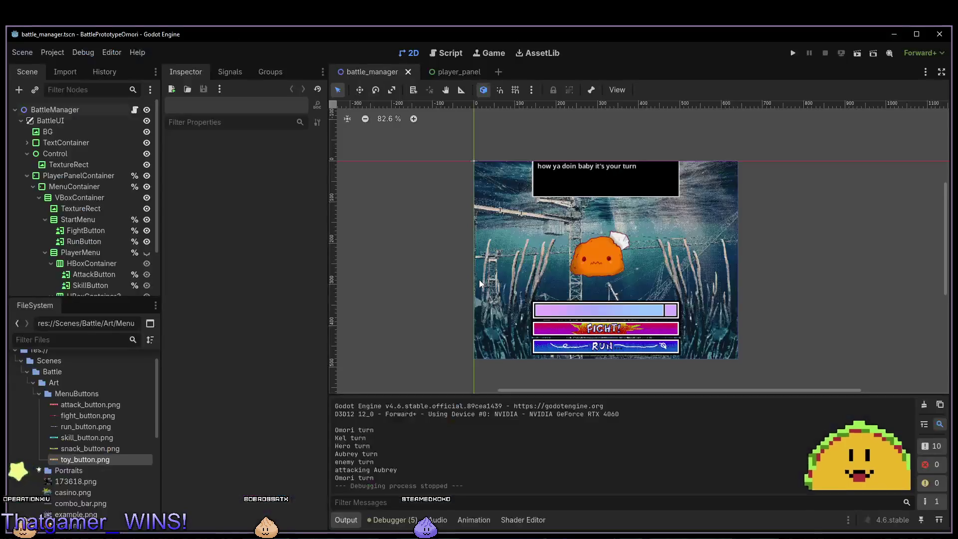
key(F6)
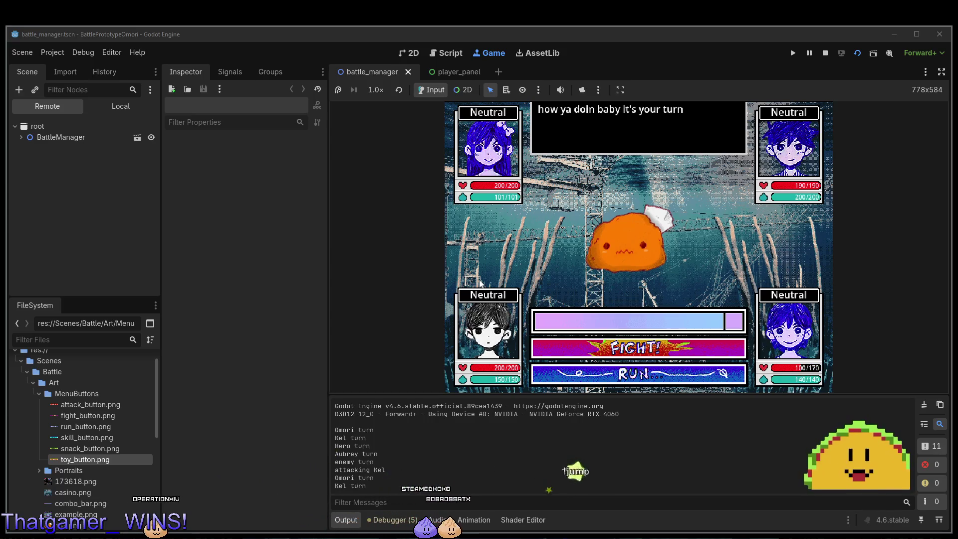
key(alt+Tab)
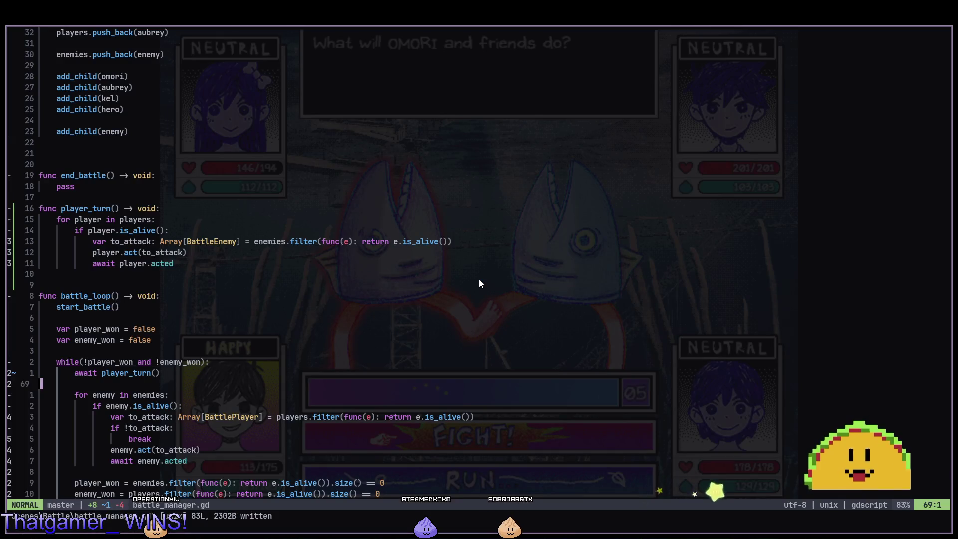
Move up from the while line to the player loop in player_turn, then return to Godot.
key(k)
key(k)
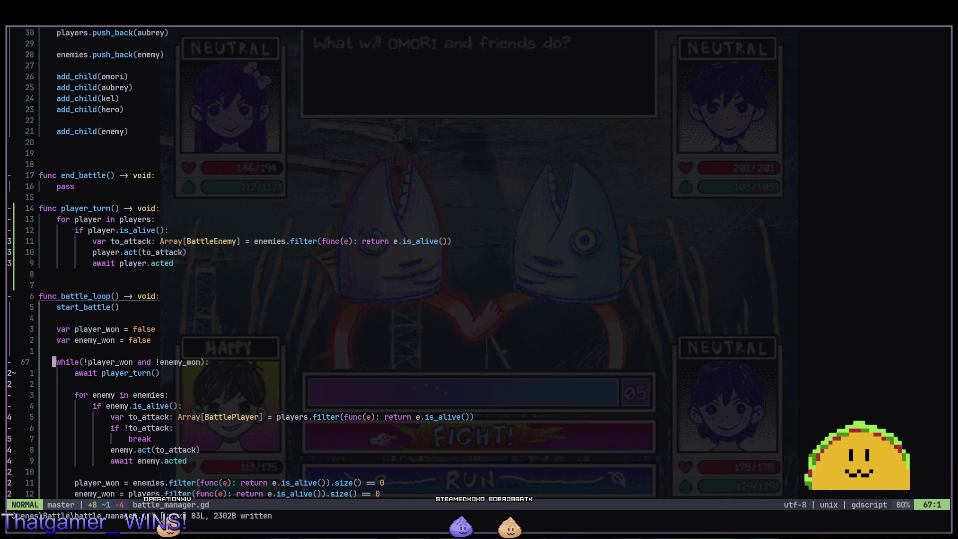
key(k)
key(k)
key(k)
key(k)
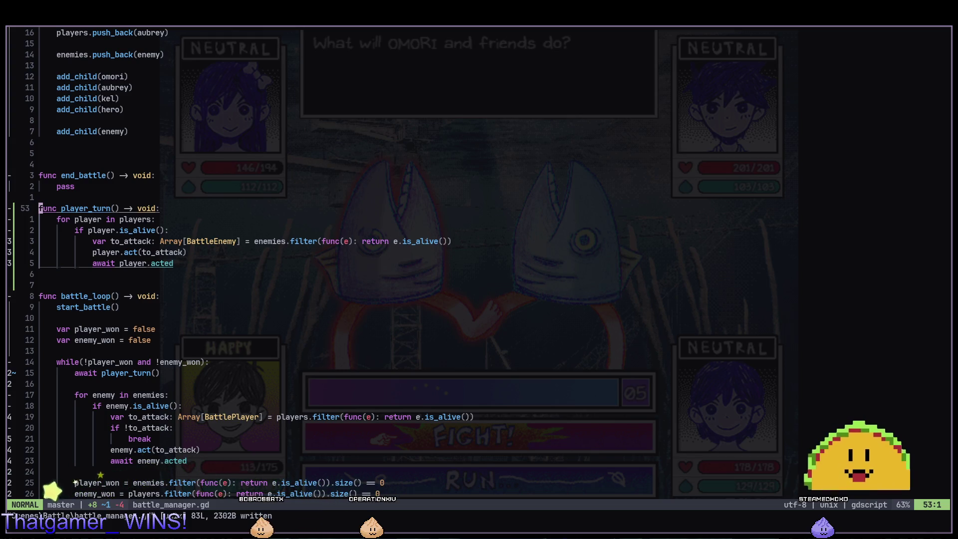
key(alt+Tab)
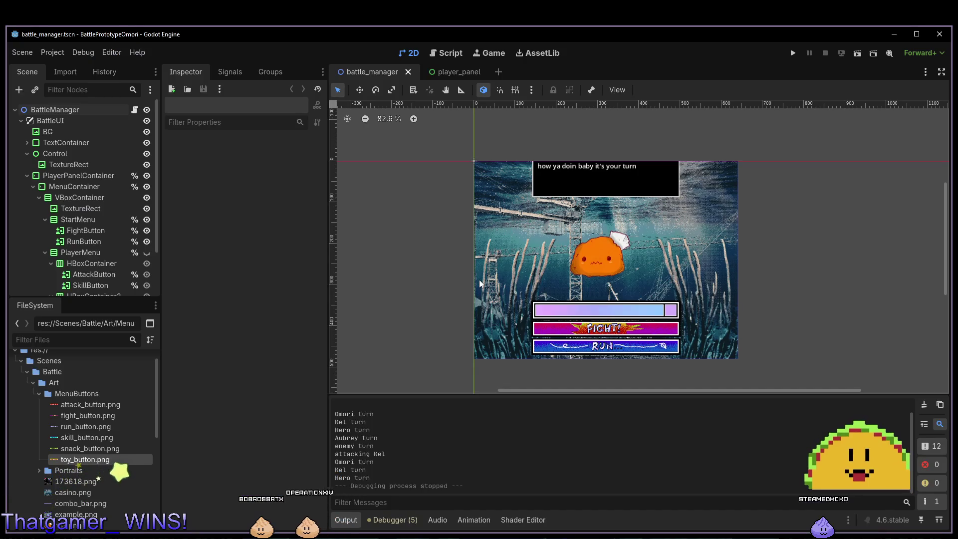
View FightButton's TextureButton properties in the Inspector, then begin a comment at the top of player_turn.
key(alt+Tab)
key(alt+Tab)
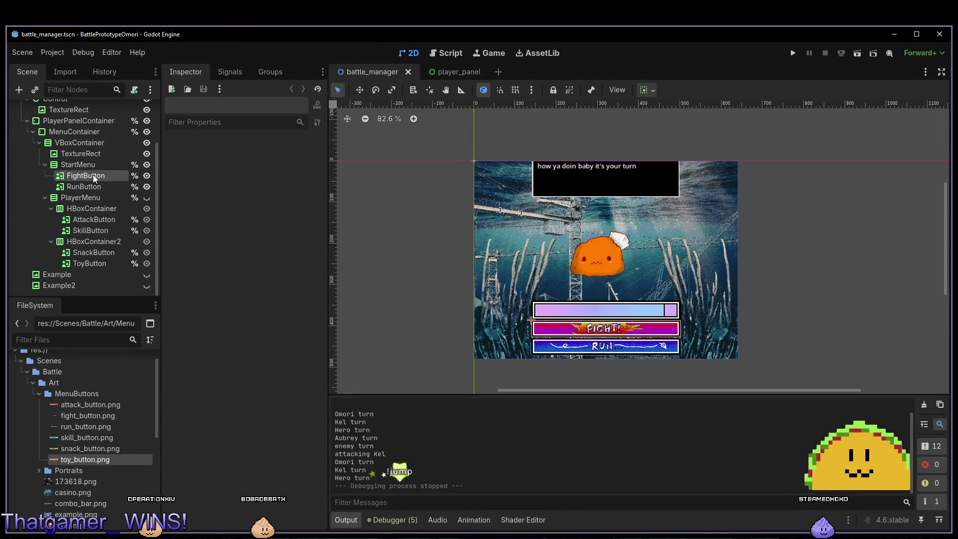
click(93, 174)
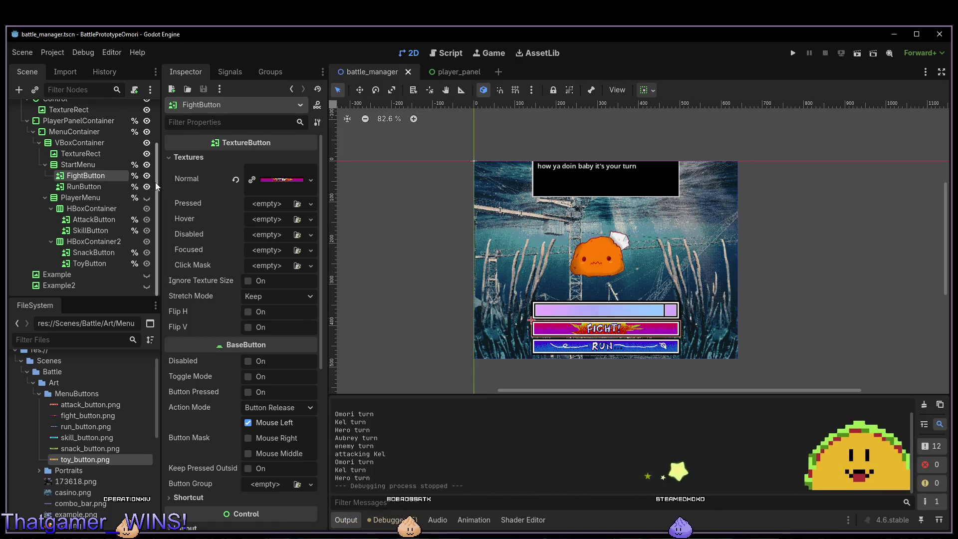
key(alt+Tab)
text(jO#)
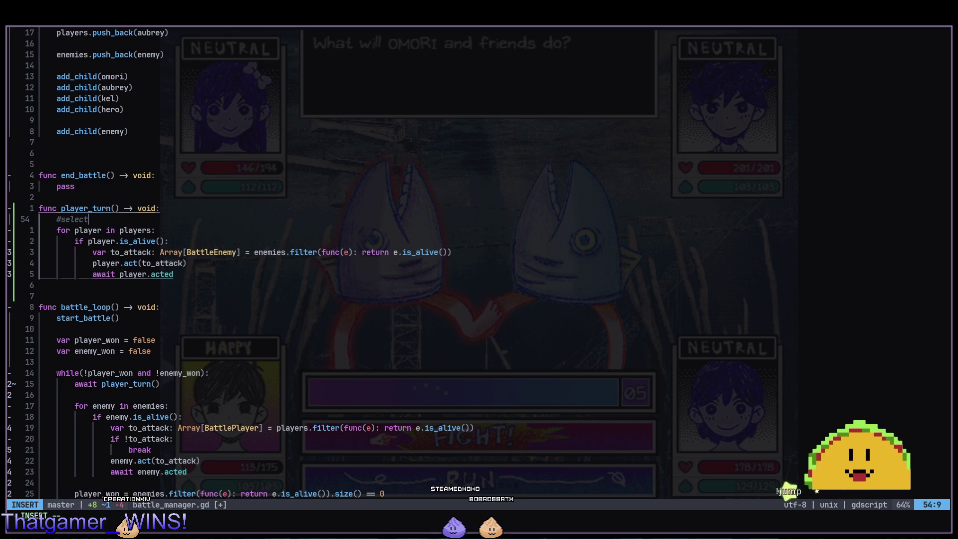
text(run)
Finish the '#select fight or run' comment and save the script with :w.
key(Escape)
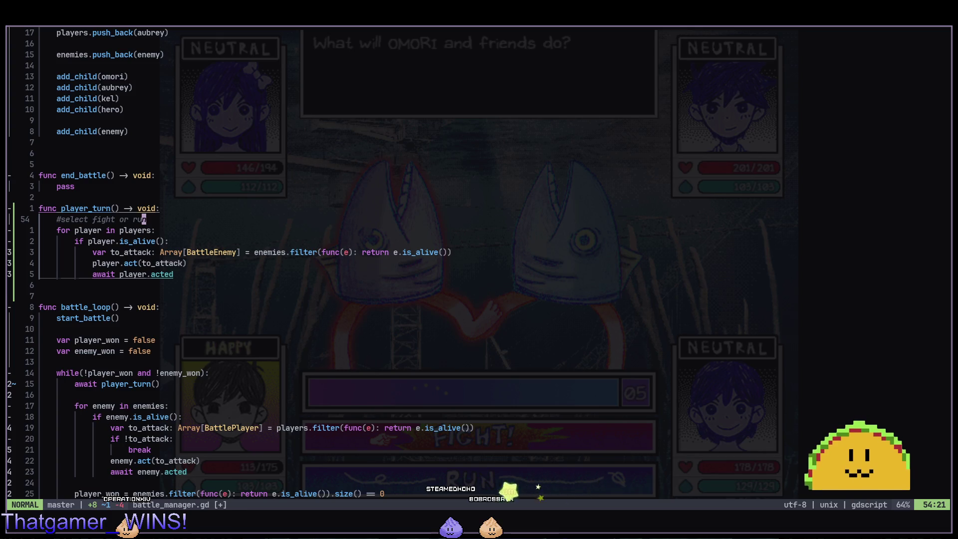
text(:w)
key(Return)
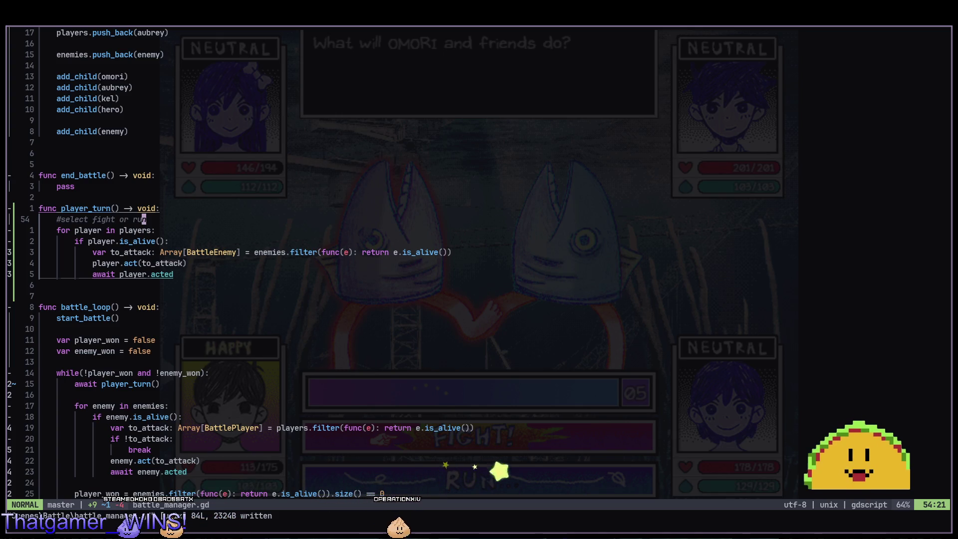
Run the game with F5, stop it with F8, then relaunch the battle fullscreen.
key(alt+Tab)
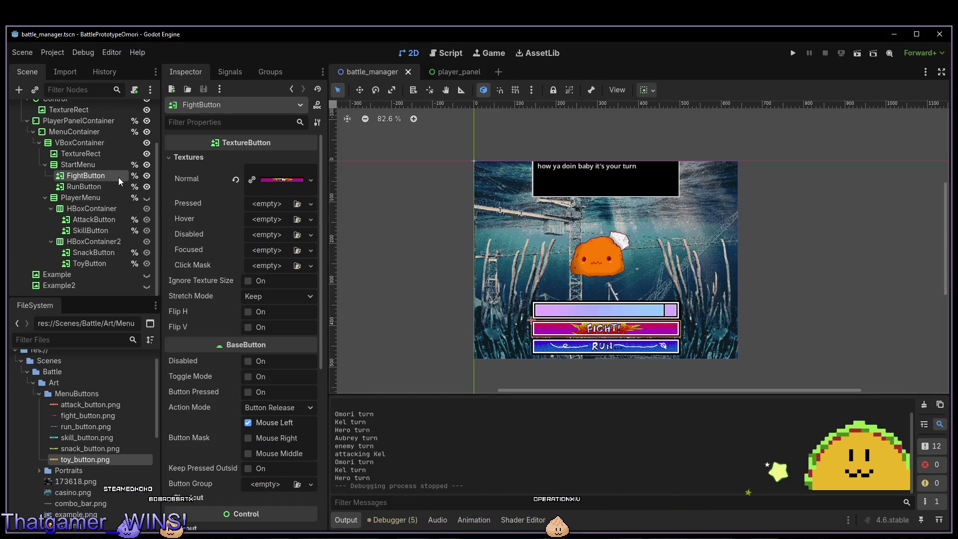
key(alt+Tab)
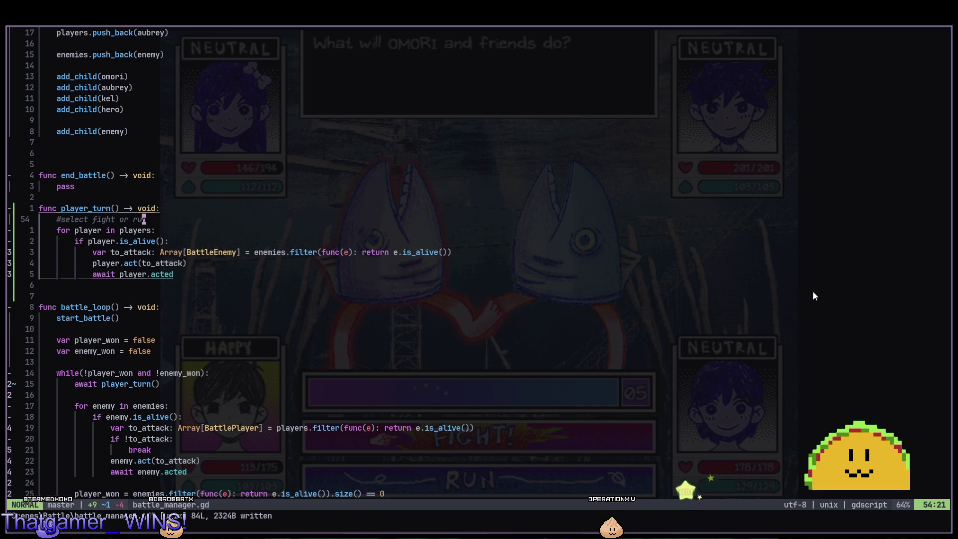
key(alt+Tab)
key(F5)
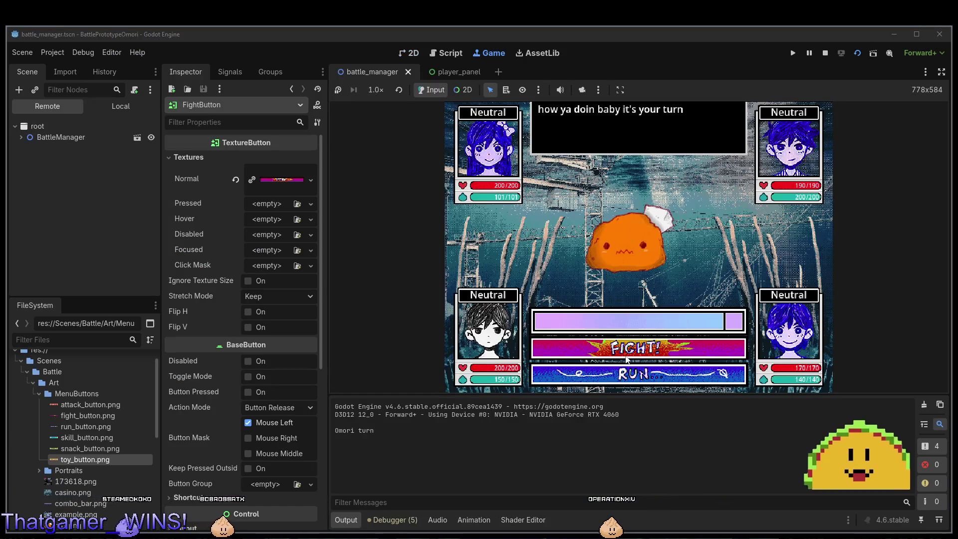
key(F8)
key(alt+Tab)
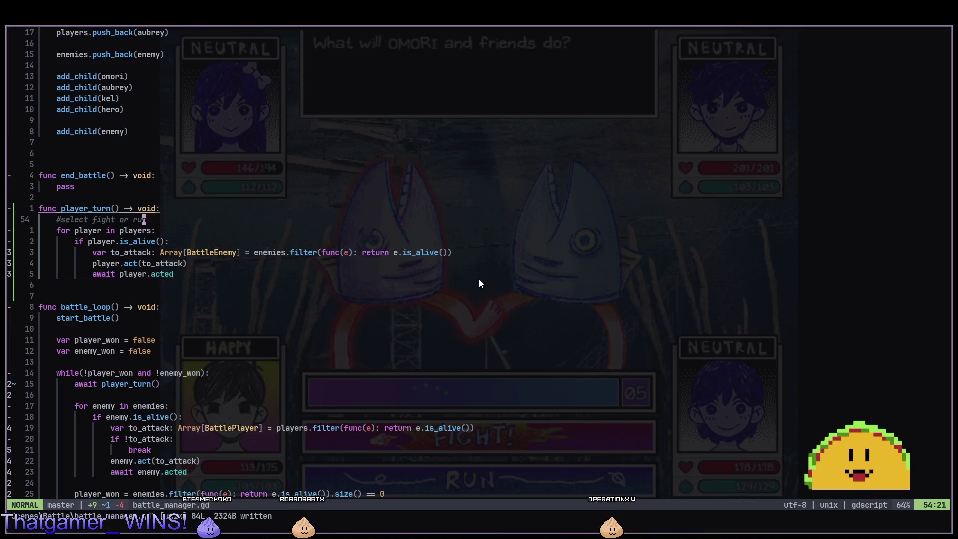
key(j)
key(j)
key(j)
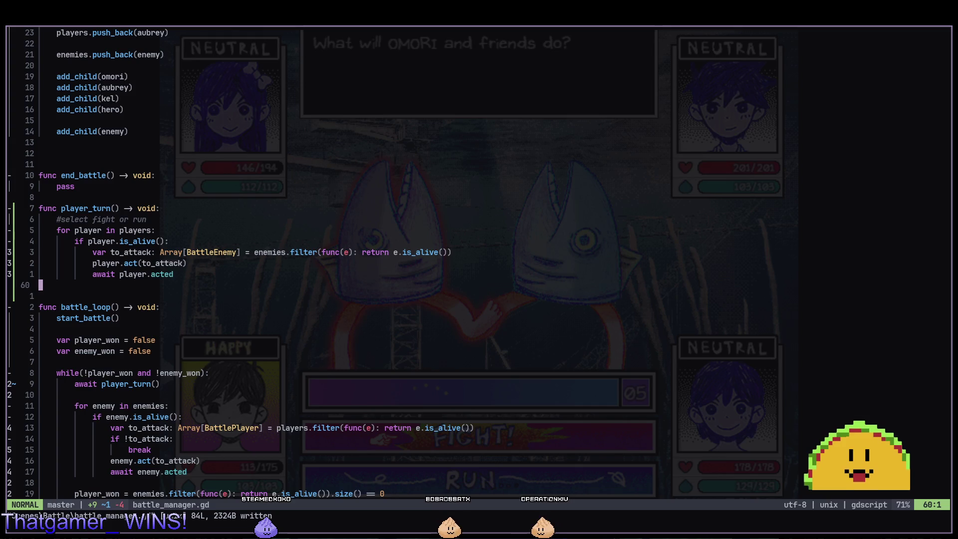
key(alt+Tab)
key(Tab)
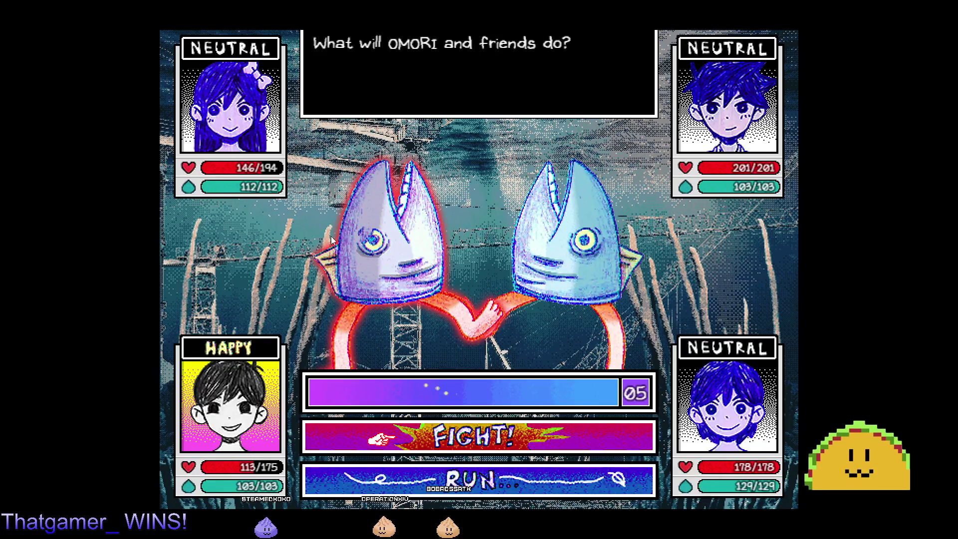
Choose FIGHT and attack an enemy with OMORI and AUBREY.
key(z)
key(z)
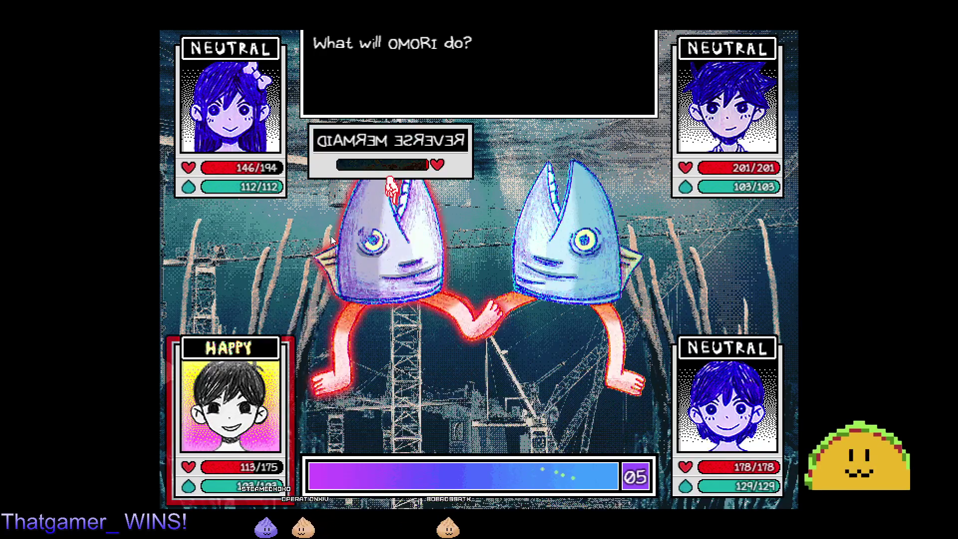
key(z)
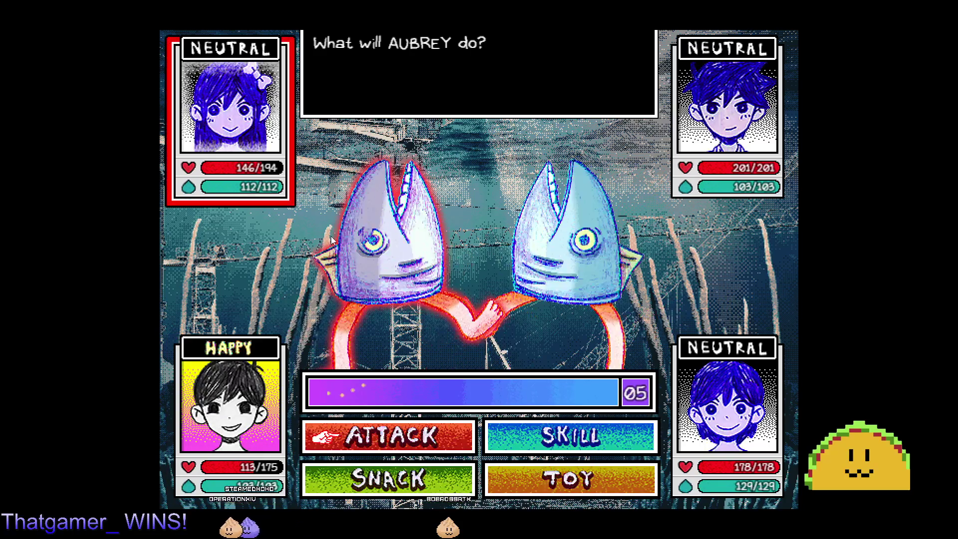
key(z)
key(z)
key(z)
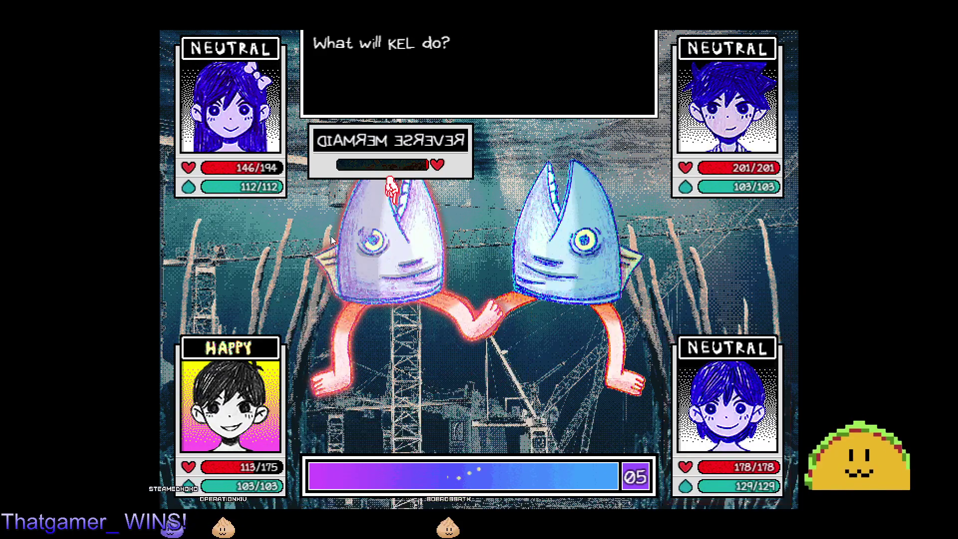
key(z)
key(z)
key(z)
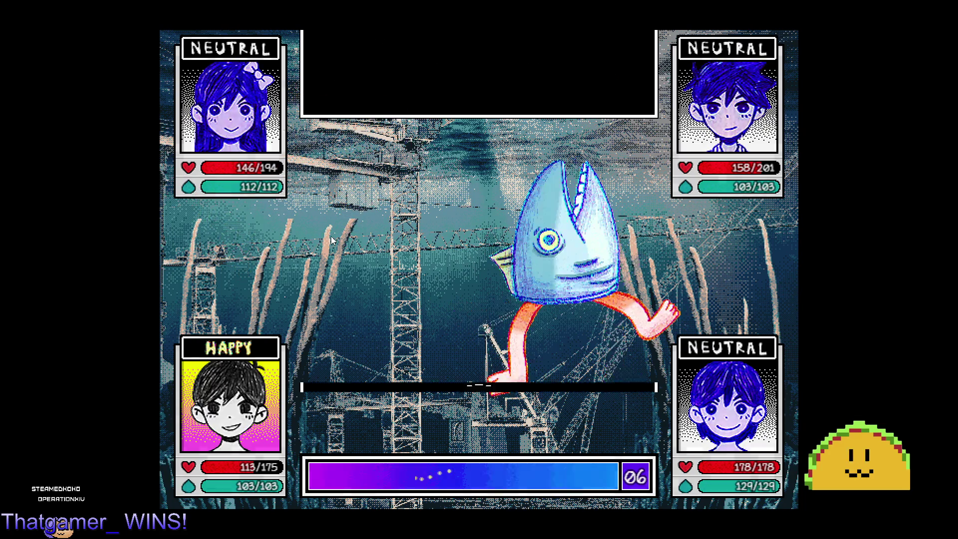
Advance to the FIGHT/RUN choice, start an attack, cancel back to FIGHT/RUN, and return to the script.
key(z)
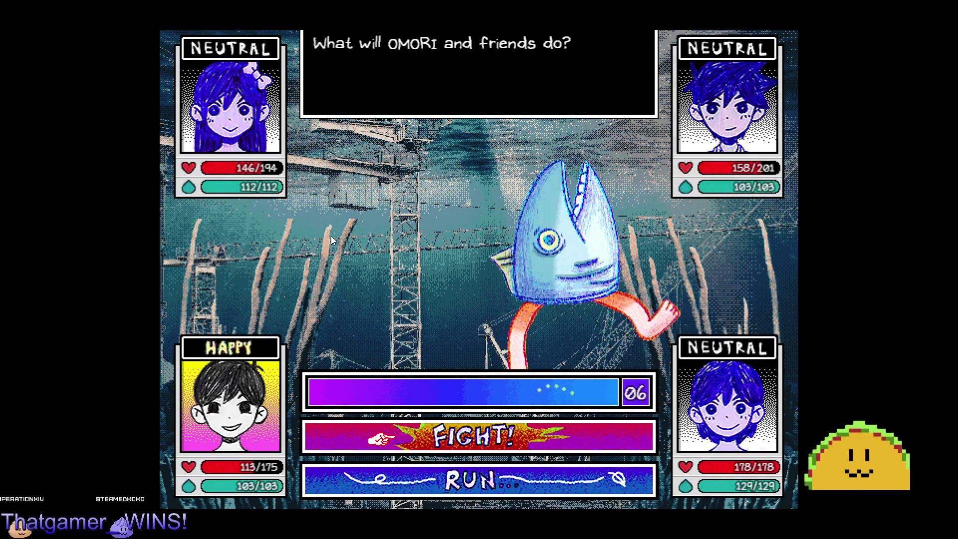
key(z)
key(z)
key(x)
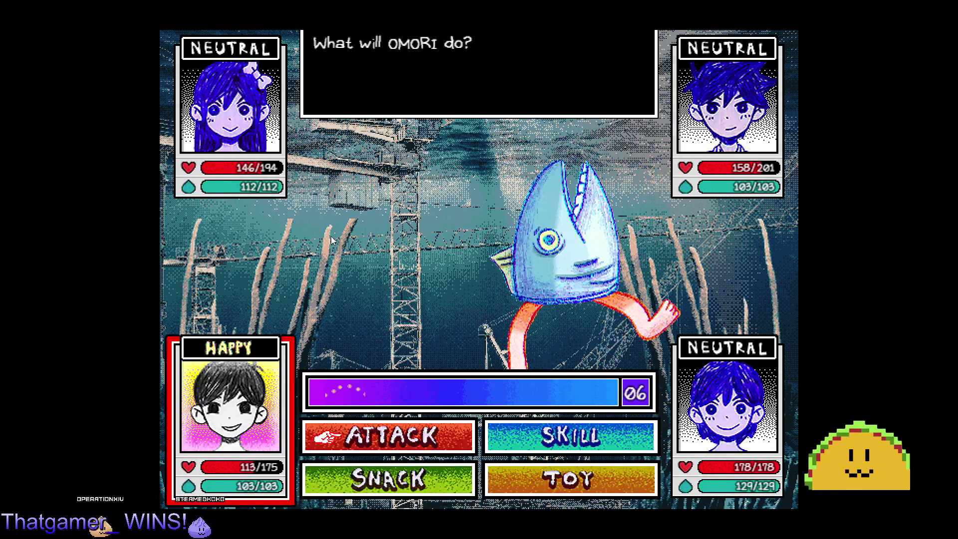
key(x)
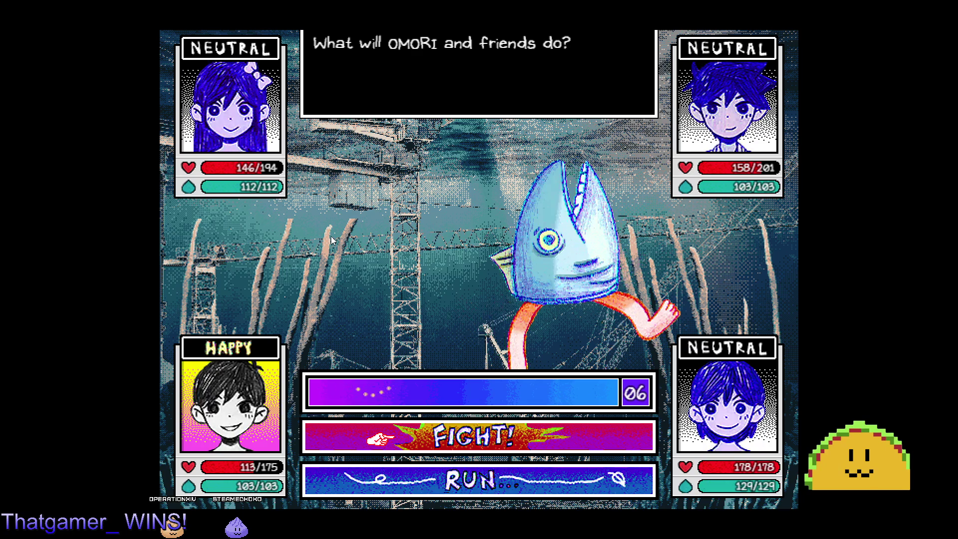
key(alt+Tab)
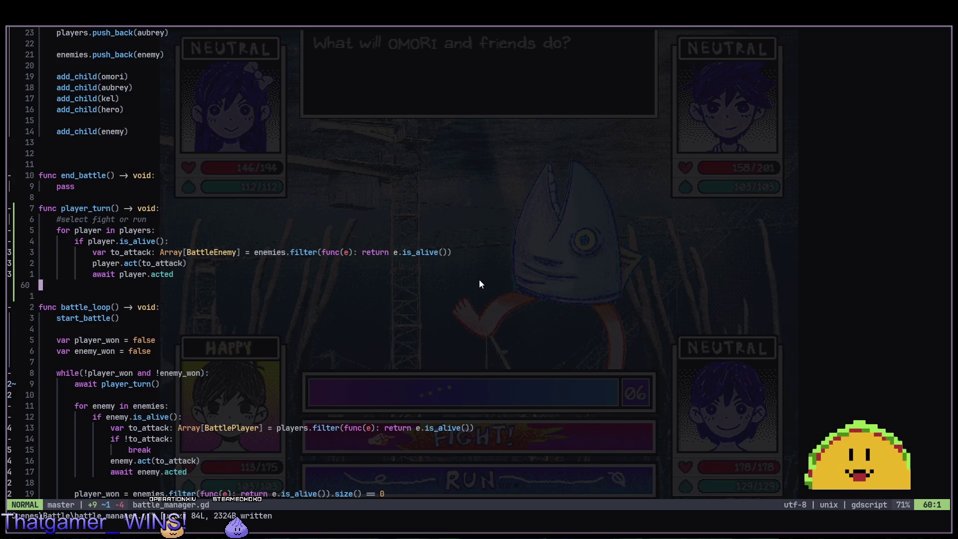
Add the '#show menu fight run' comment below '#select fight or run' in player_turn.
key(k)
key(k)
key(k)
key(o)
text(#show menu)
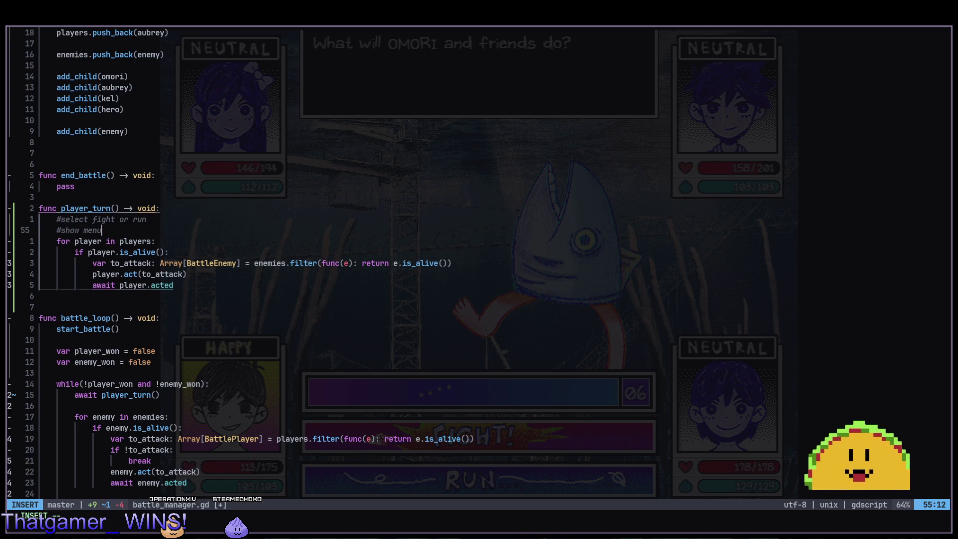
text(fight run)
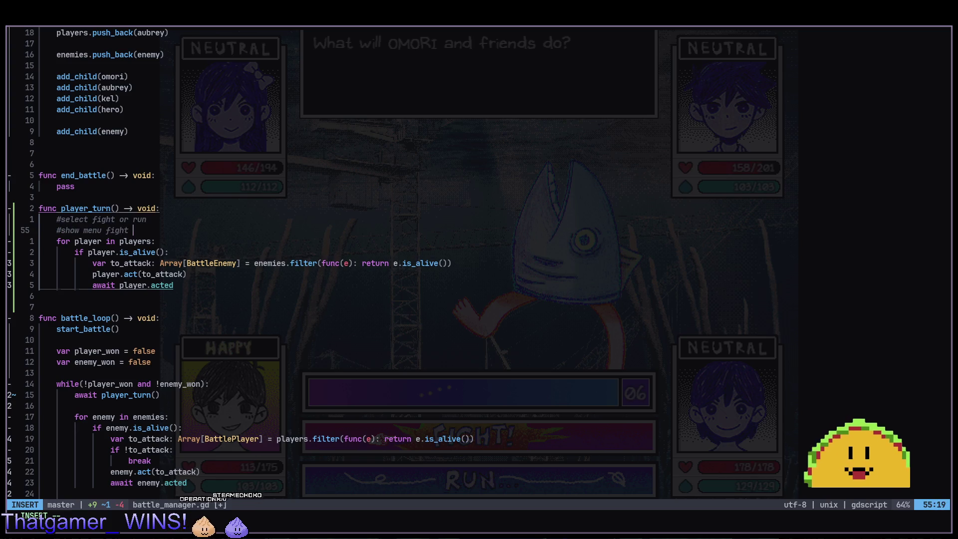
key(alt+Tab)
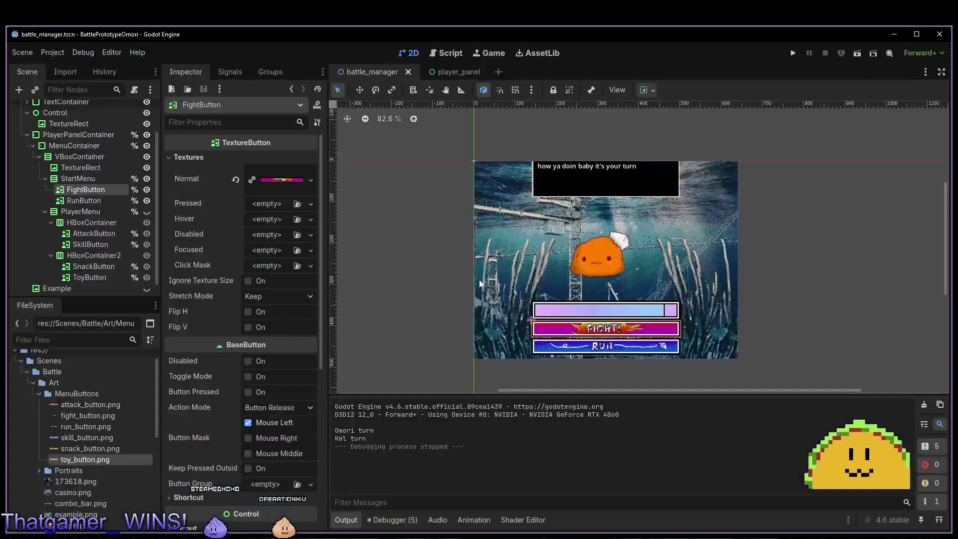
Inspect StartMenu and PlayerMenu, briefly toggling PlayerMenu's visibility to preview its buttons.
click(94, 179)
click(74, 215)
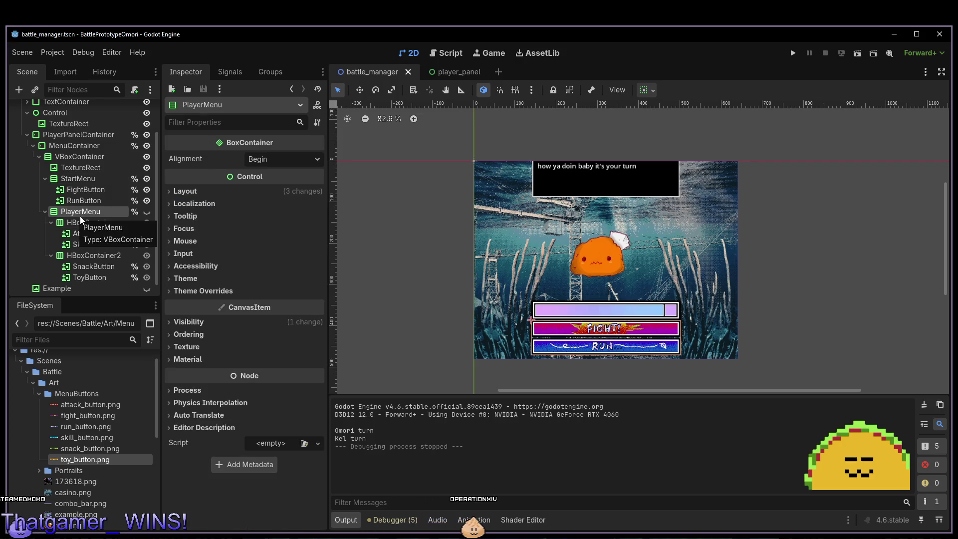
click(145, 212)
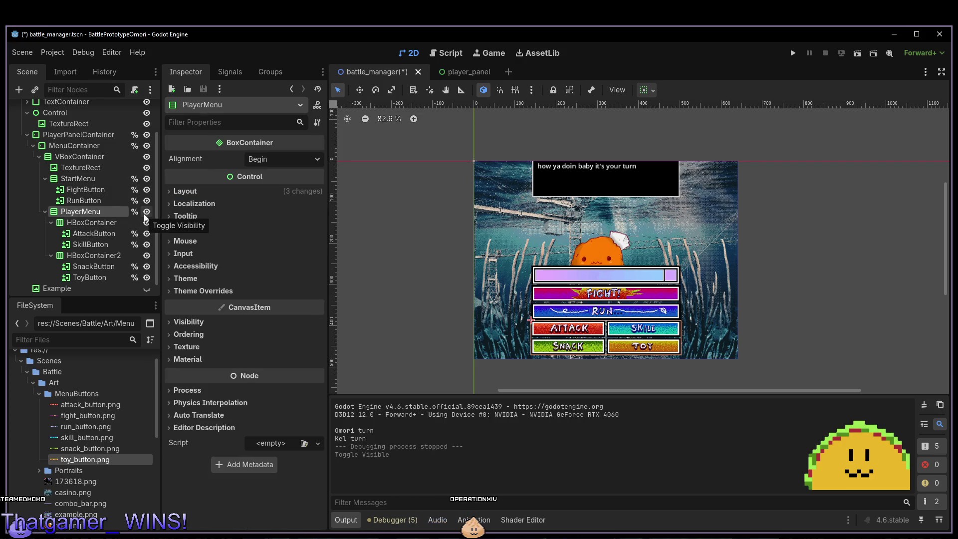
click(145, 212)
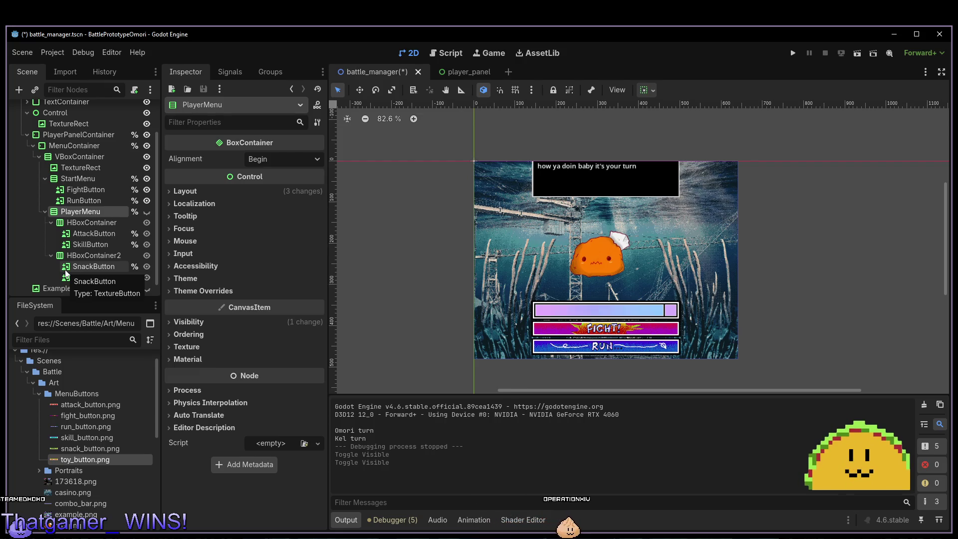
Collapse StartMenu and hide it so the FIGHT/RUN buttons disappear.
click(45, 178)
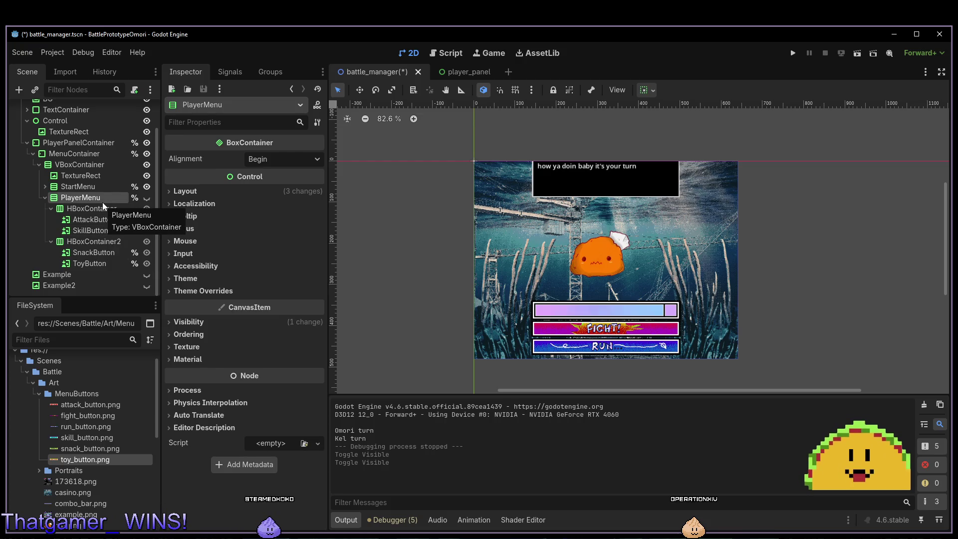
click(150, 183)
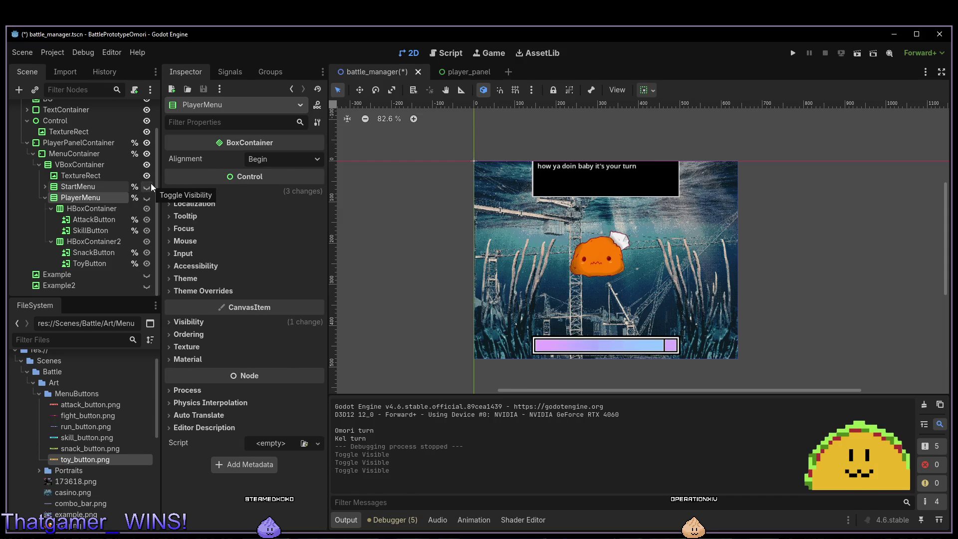
key(alt+Tab)
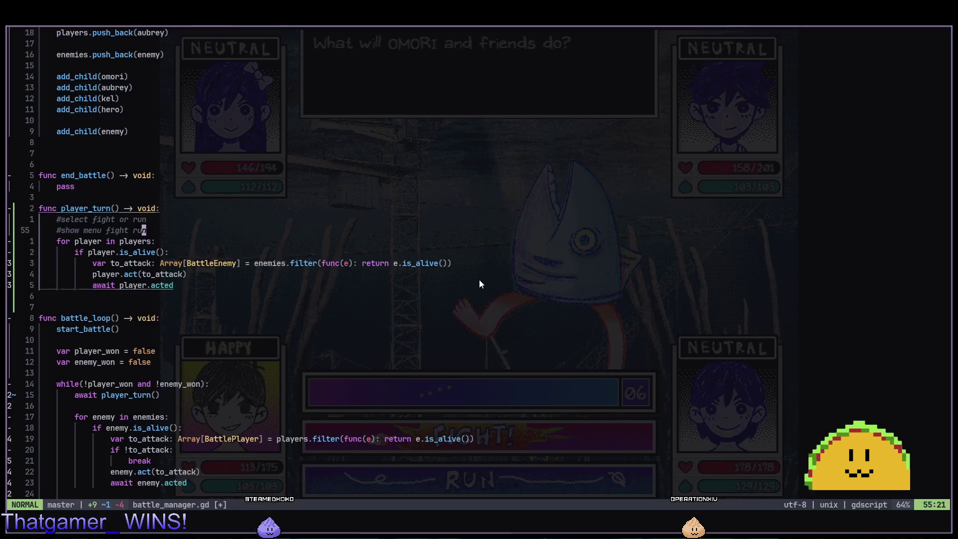
Add %StartMenu.show() under the show menu comment in player_turn and save.
key(alt+Tab)
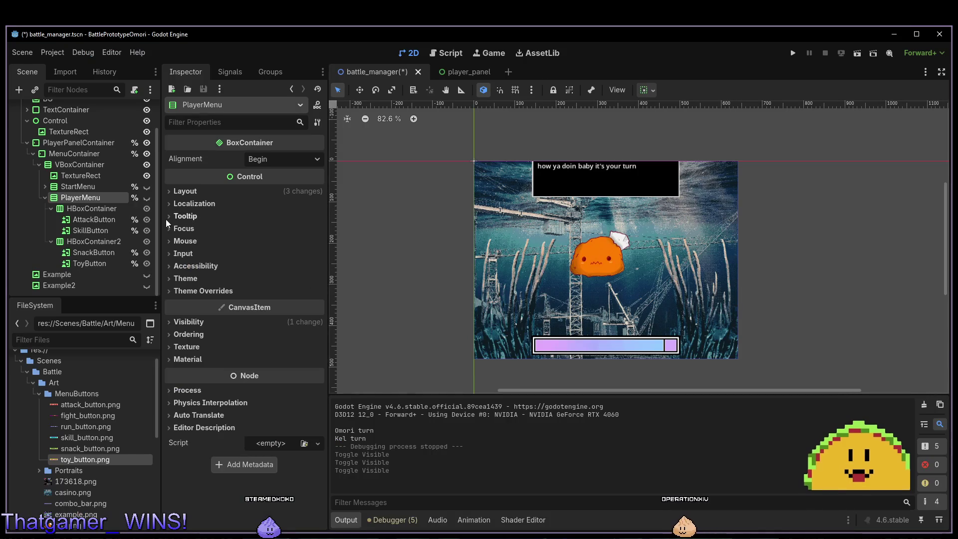
key(alt+Tab)
key(o)
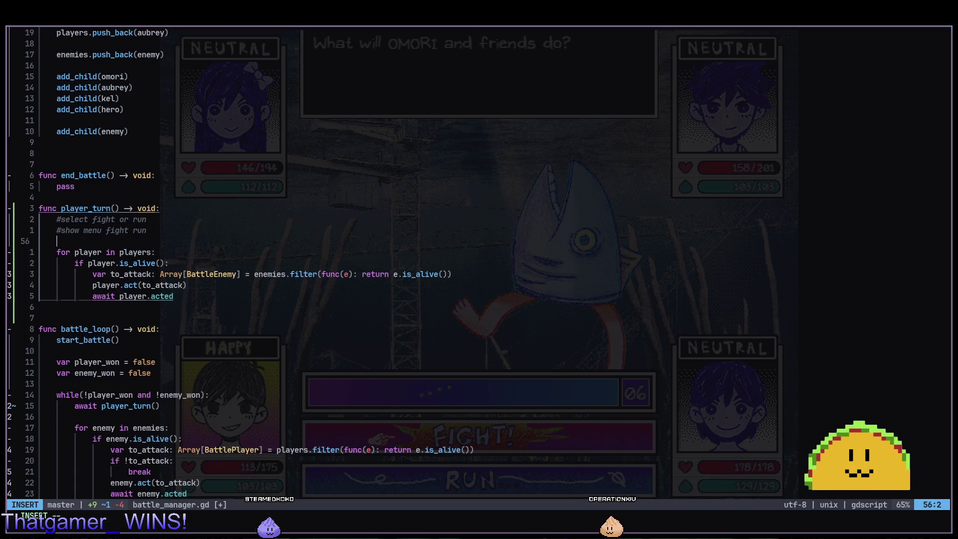
text(%StartMenu.show())
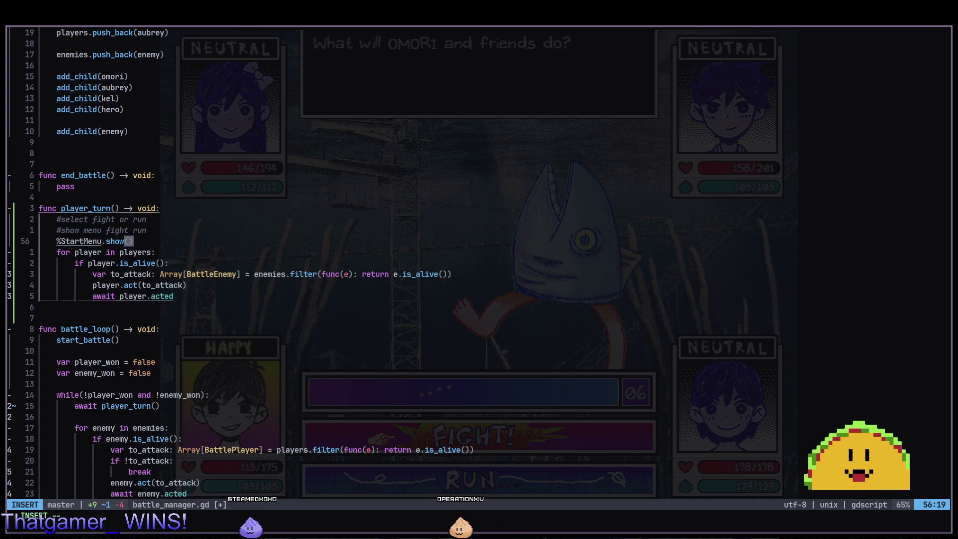
key(Escape)
text(:w)
key(Return)
Add %StartMenu.hide() after the players loop and save battle_manager.gd.
key(j)
key(j)
key(j)
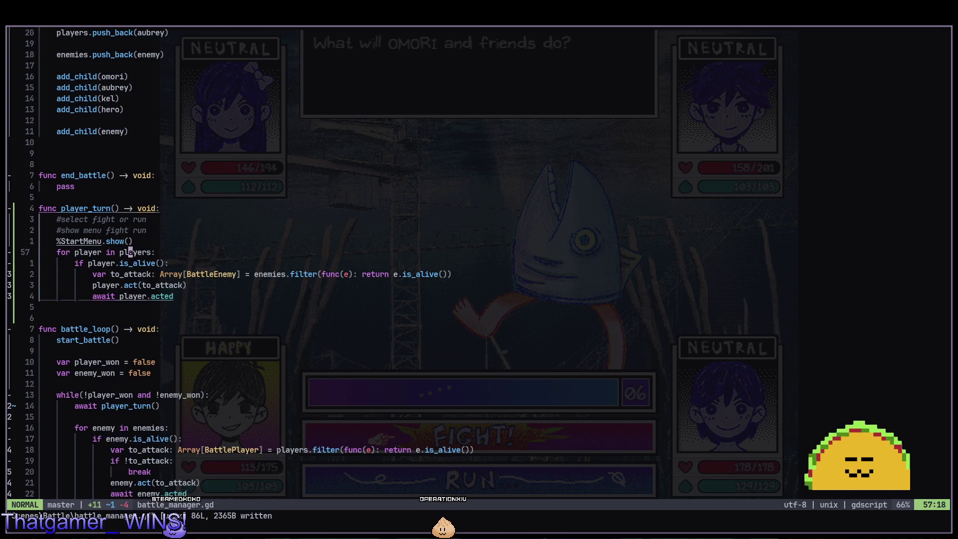
key(o)
key(Return)
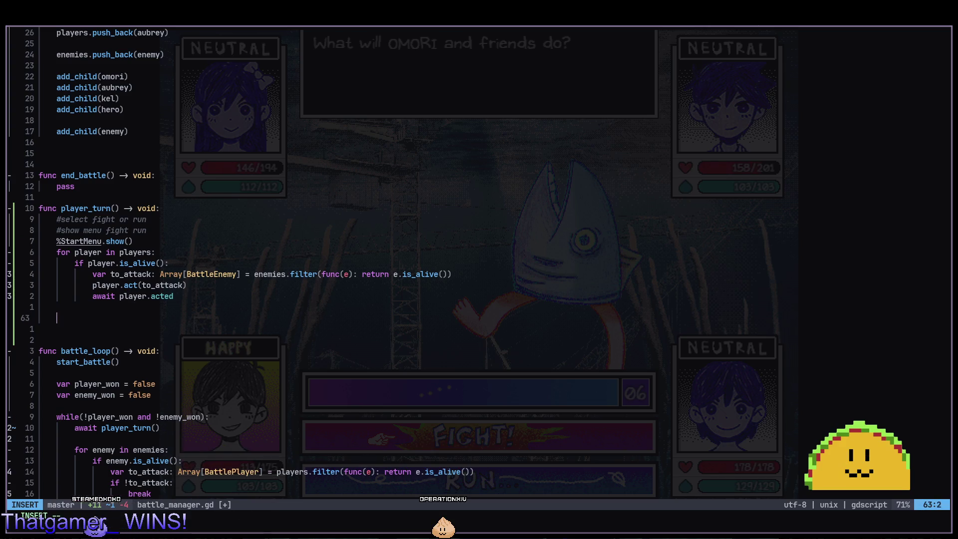
text(%start)
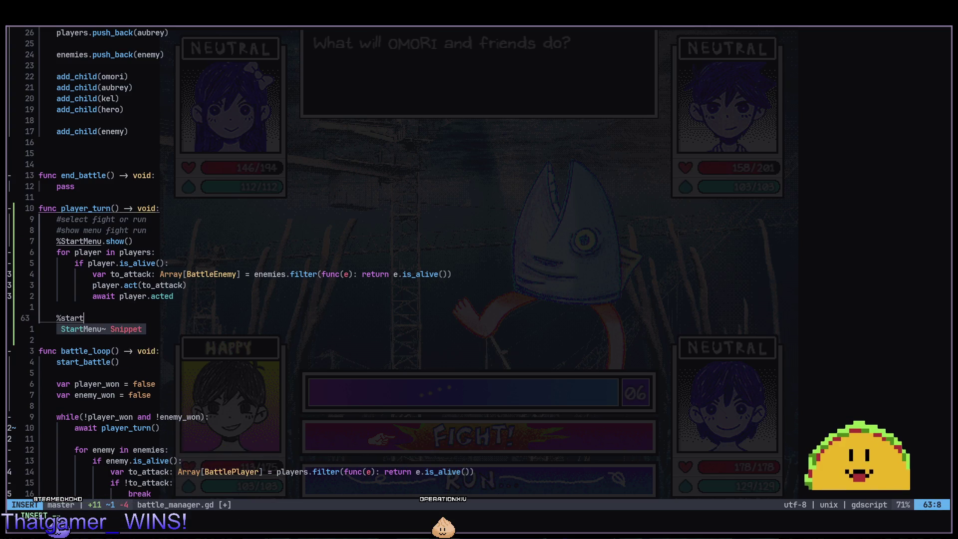
key(Return)
text(.hide()
key(Return)
key(Escape)
text(:w)
key(Return)
key(alt+Tab)
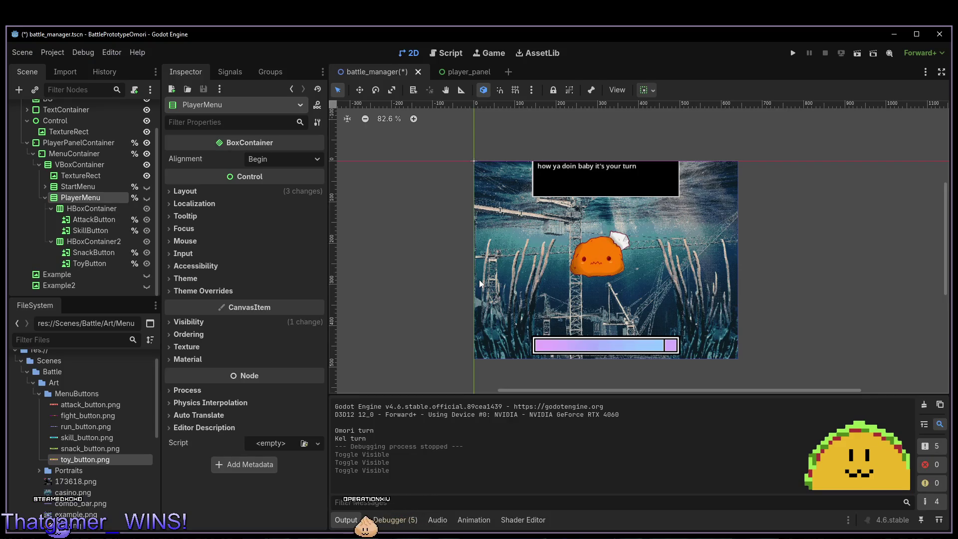
Save and run the battle scene with F5 to test the StartMenu toggling, then stop it with F8.
key(F5)
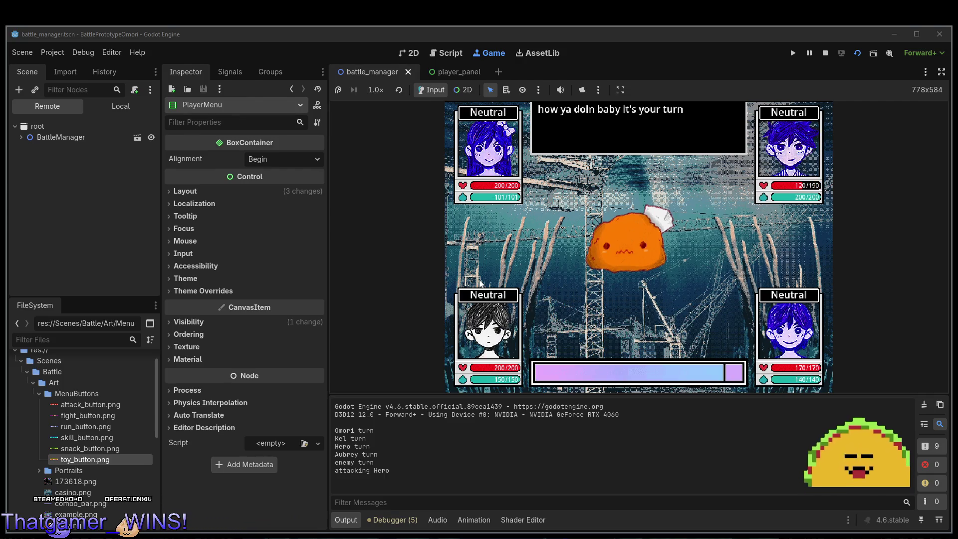
key(F8)
key(alt+Tab)
key(k)
key(k)
key(k)
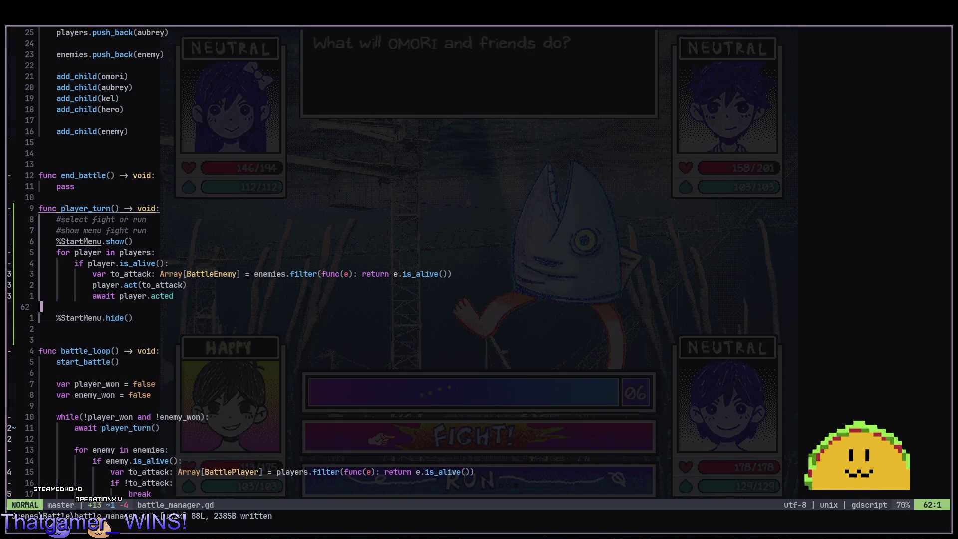
key(k)
key(k)
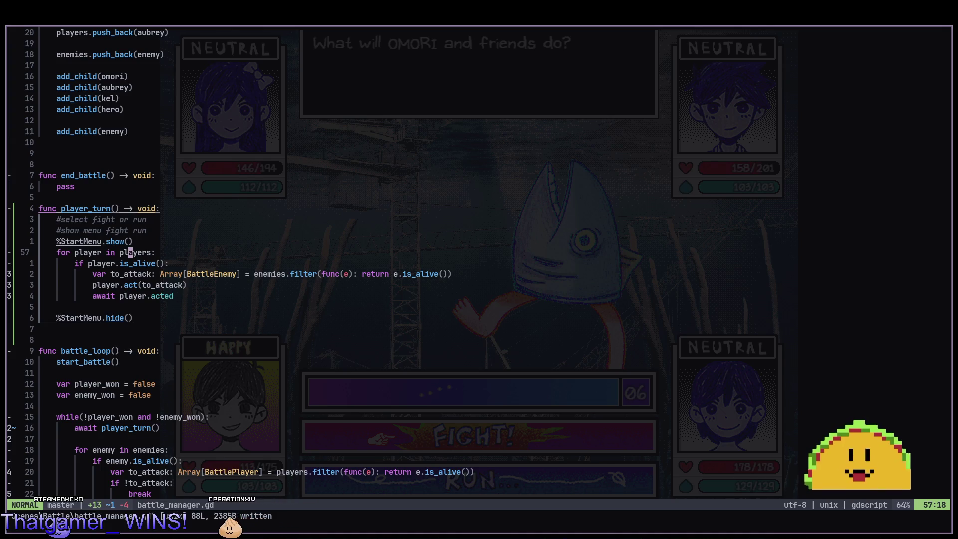
key(k)
key(k)
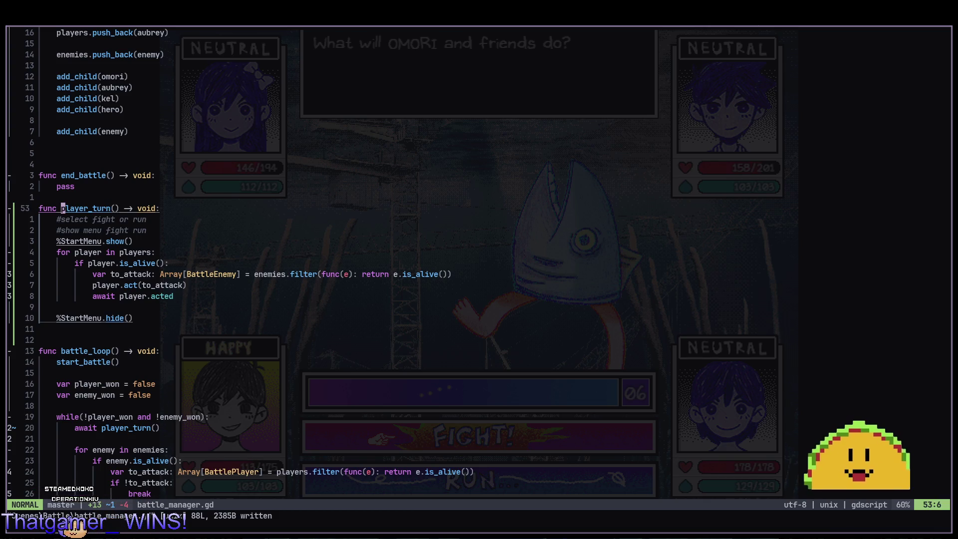
Rename the player_turn function to player_turn_start and save battle_manager.gd.
key(space)
text(rn_start)
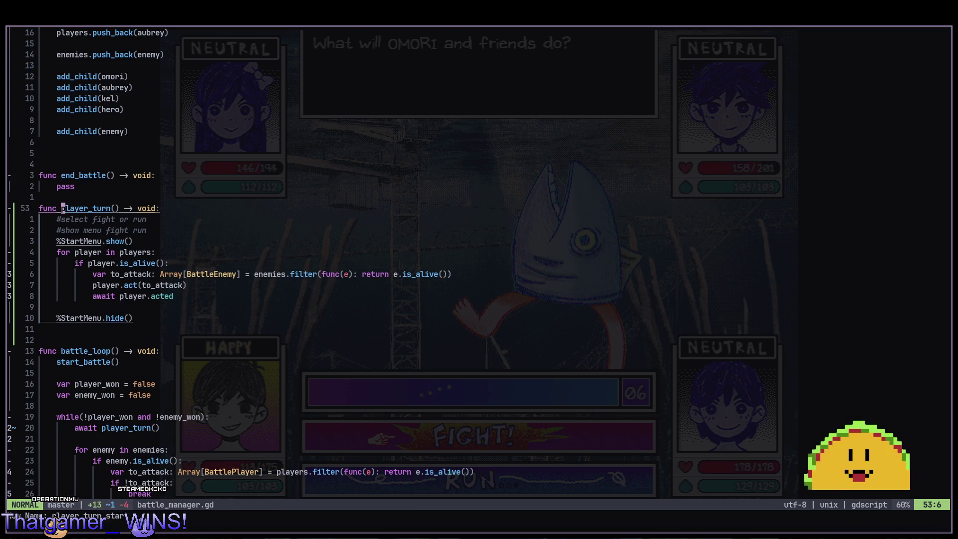
key(Return)
key(j)
key(j)
key(ctrl+s)
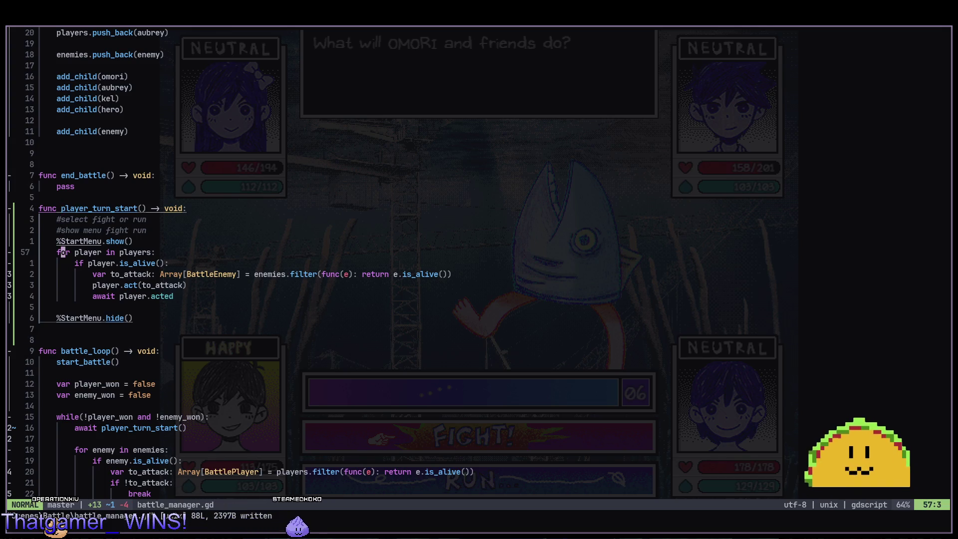
key(j)
key(j)
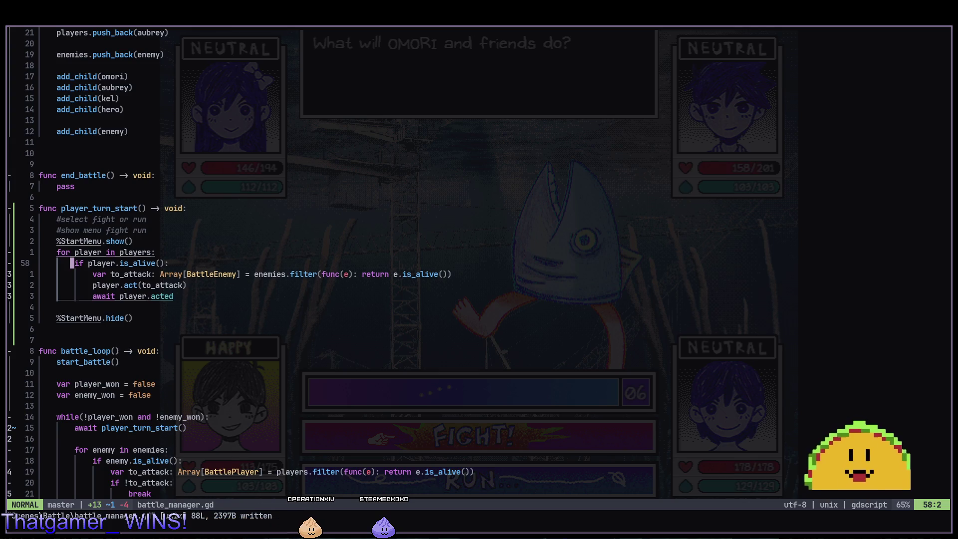
key(alt+Tab)
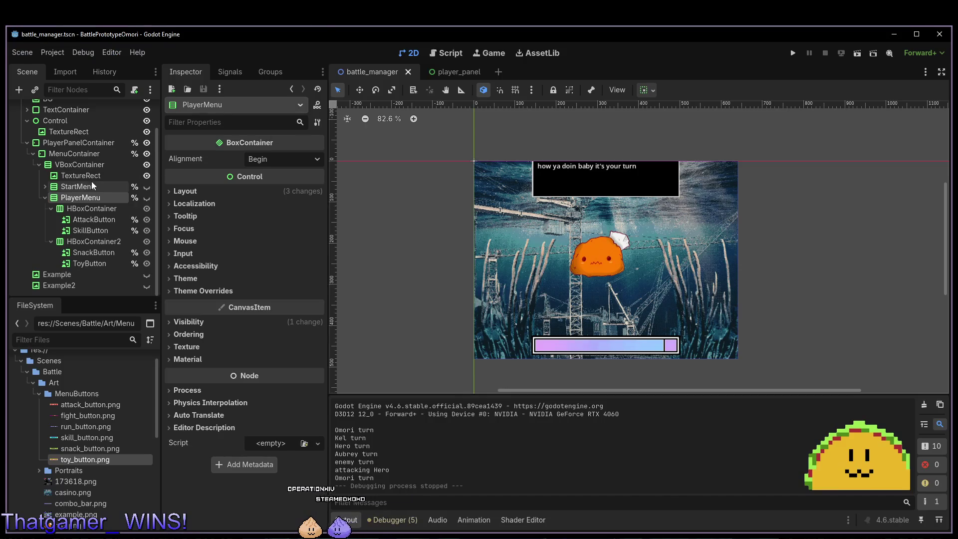
Expand StartMenu and select RunButton to view its properties in the Inspector.
click(45, 187)
click(69, 208)
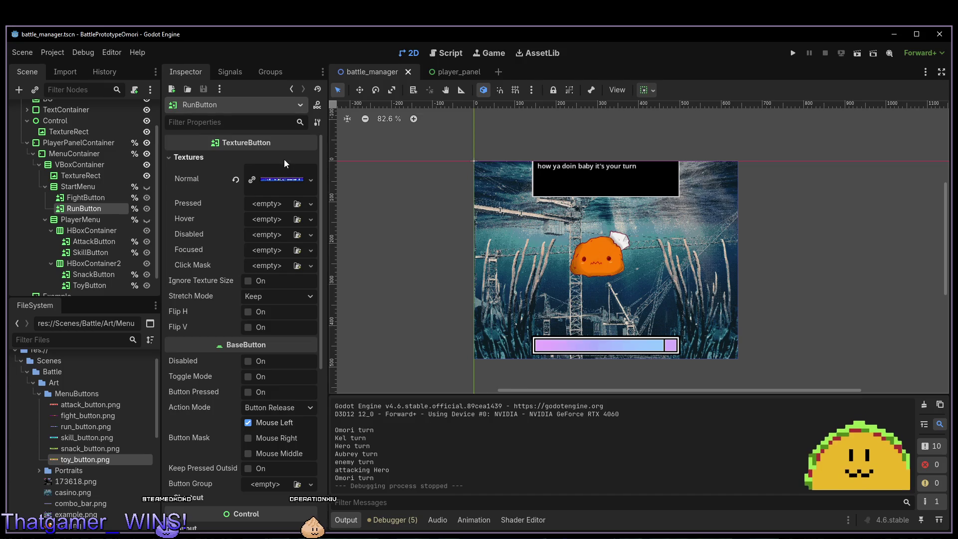
key(alt+Tab)
key(alt+Tab)
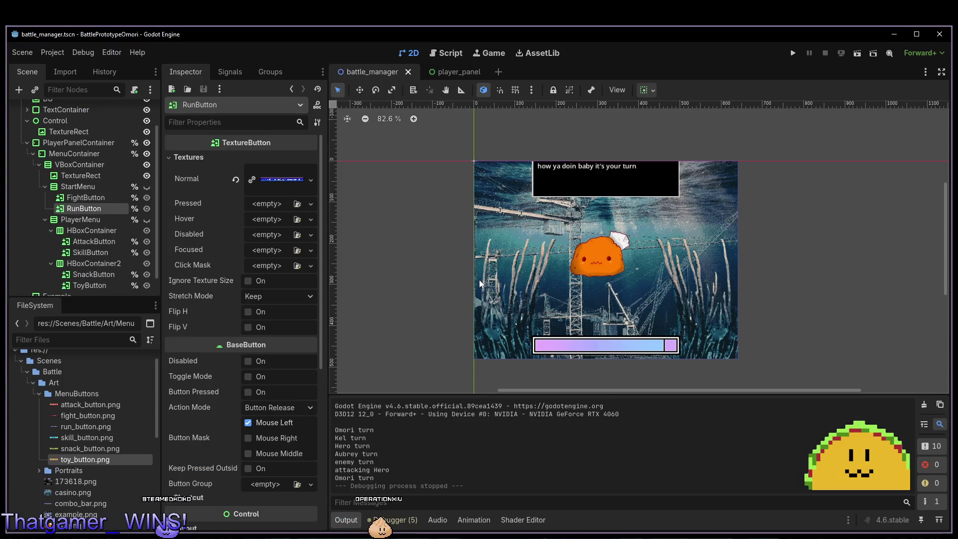
key(alt+Tab)
Add a %RunButton.pressed() line at the end of start_battle.
key(g)
key(g)
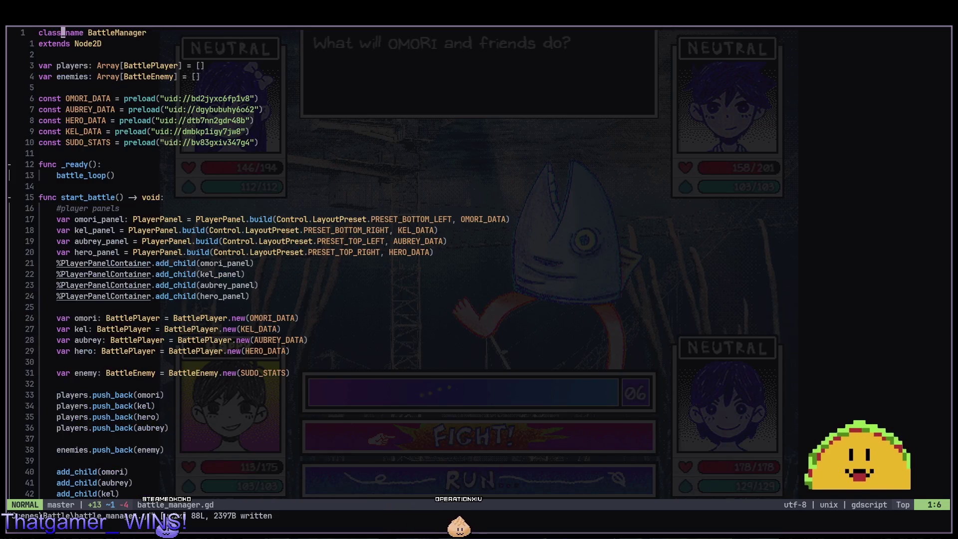
click(64, 285)
key(j)
key(j)
key(j)
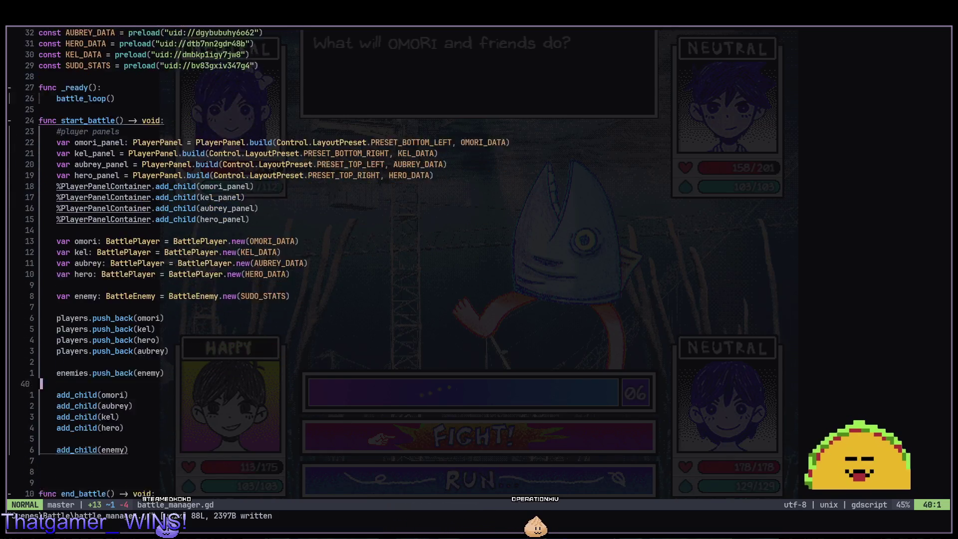
key(o)
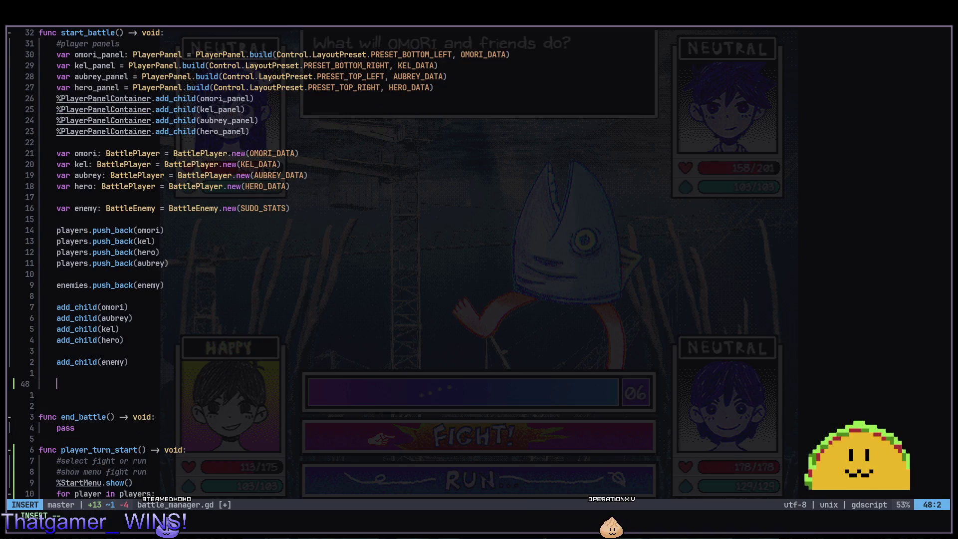
text(%RunButton.)
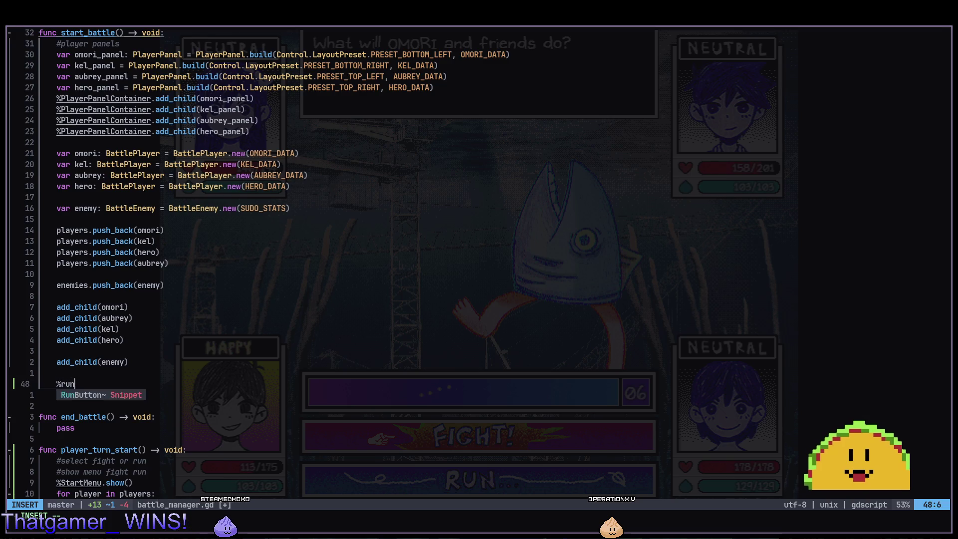
text(sele)
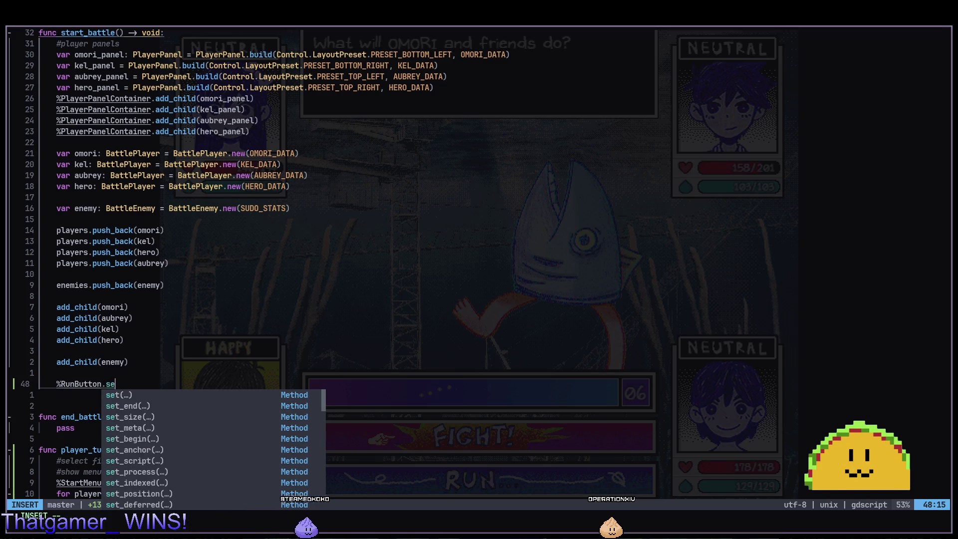
key(BackSpace)
key(BackSpace)
key(BackSpace)
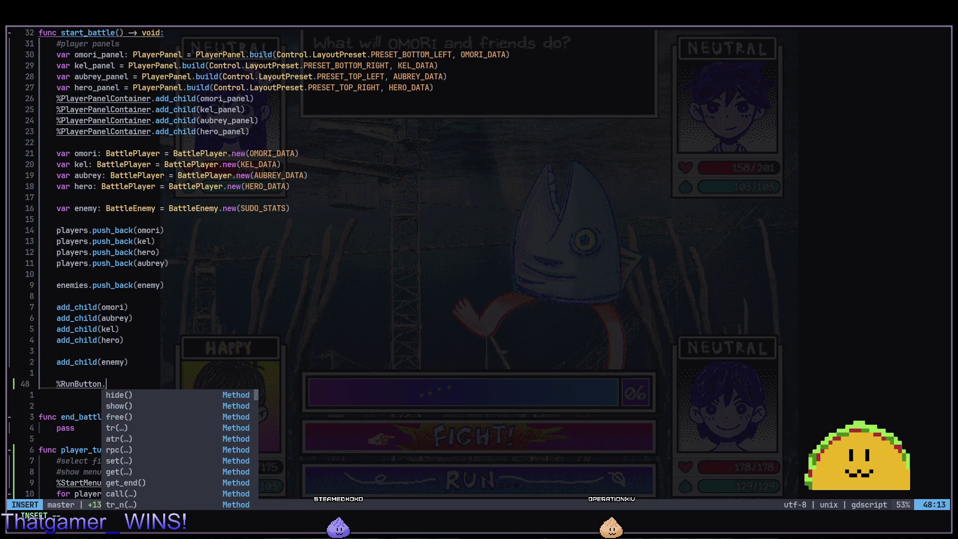
text(pressed(fu)
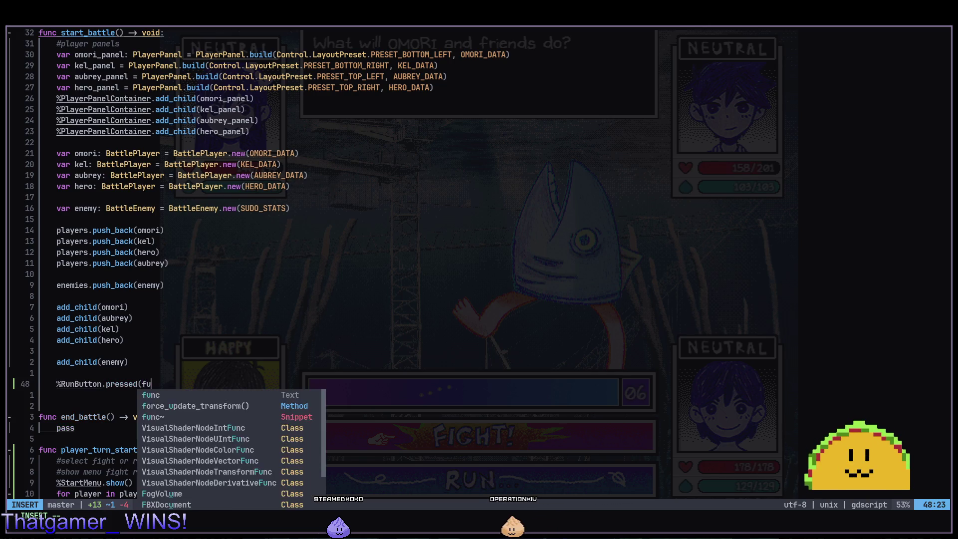
key(Escape)
Open blank lines below end_battle and begin typing a new function declaration.
key(j)
key(j)
key(j)
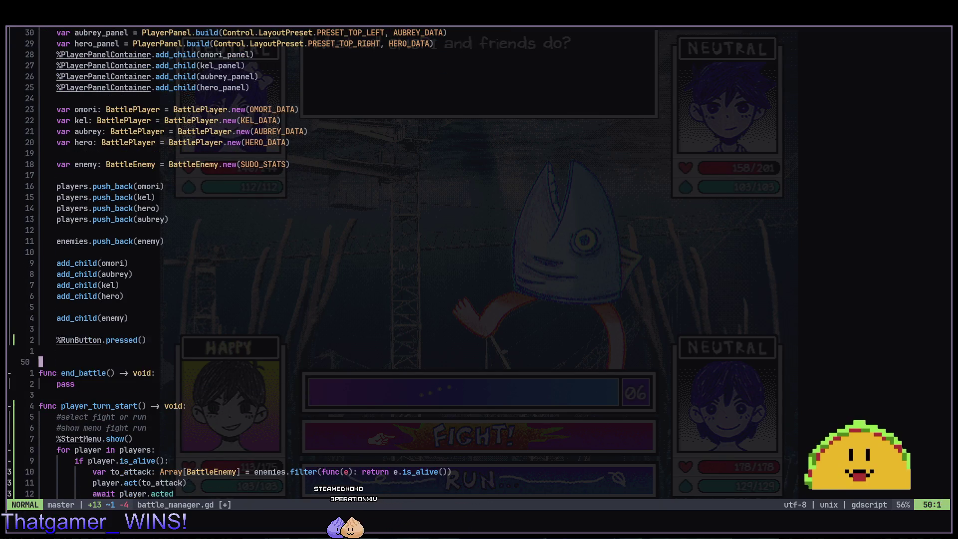
key(o)
key(Return)
text(fun)
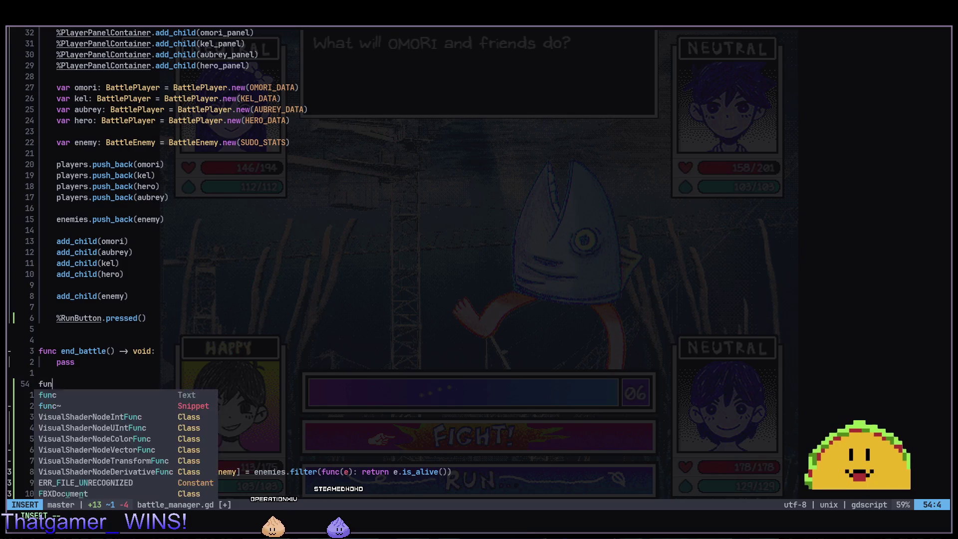
text(c at) -L> > void:)
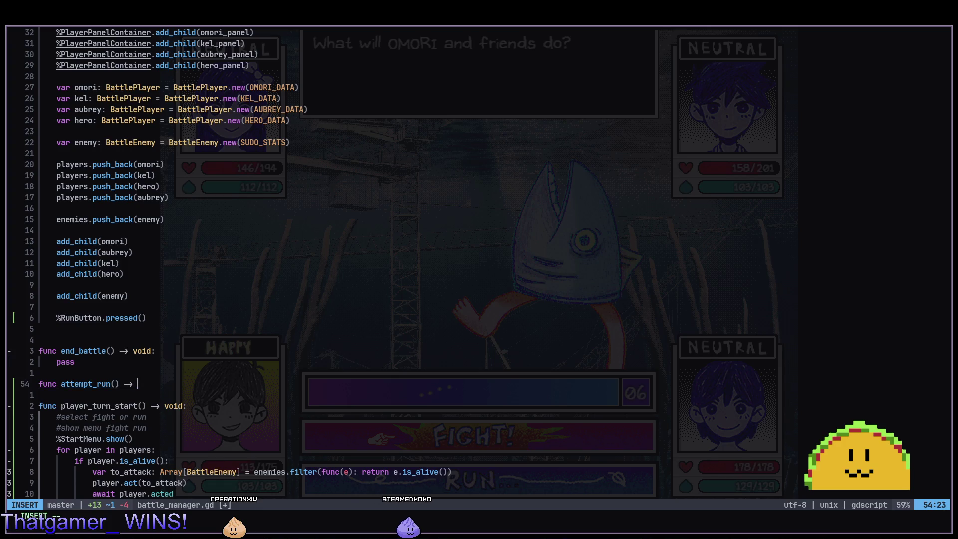
Complete the attempt_run() -> void header with a pass placeholder body.
key(Return)
text(pass)
key(Escape)
key(k)
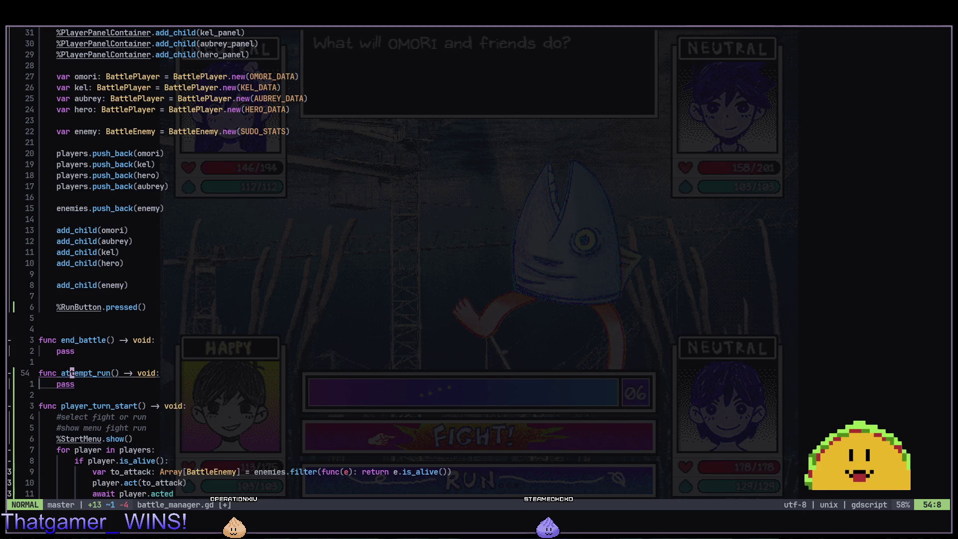
Pass attempt_run to %RunButton.pressed, remove the extra parenthesis, and clear the pass line.
text(k)
text(attempt_run)
key(Escape)
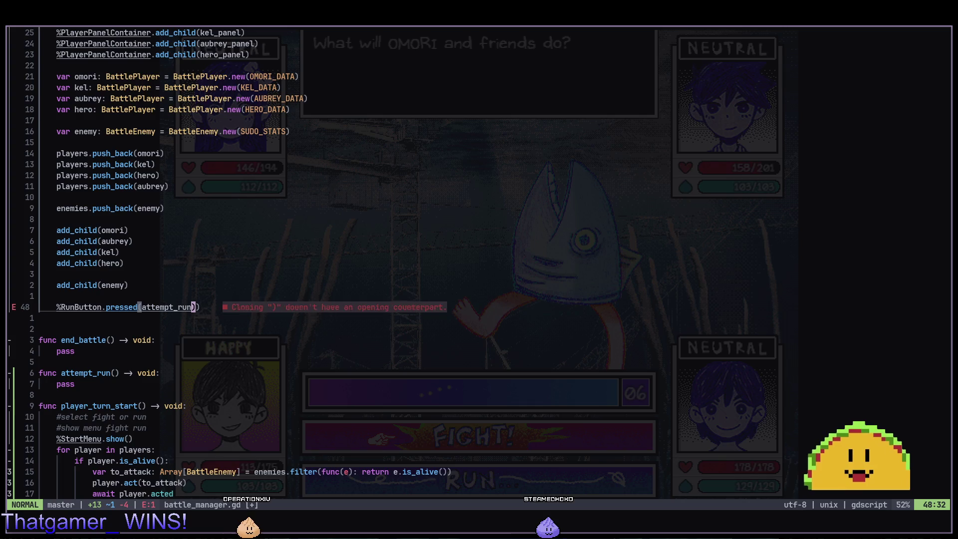
key(x)
key(6)
key(j)
key(j)
key(c)
key(c)
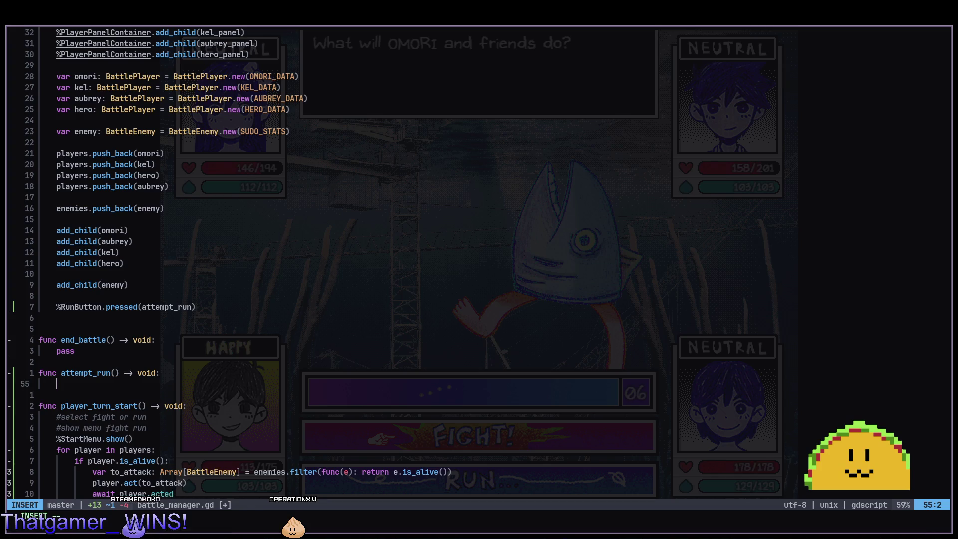
key(alt+Tab)
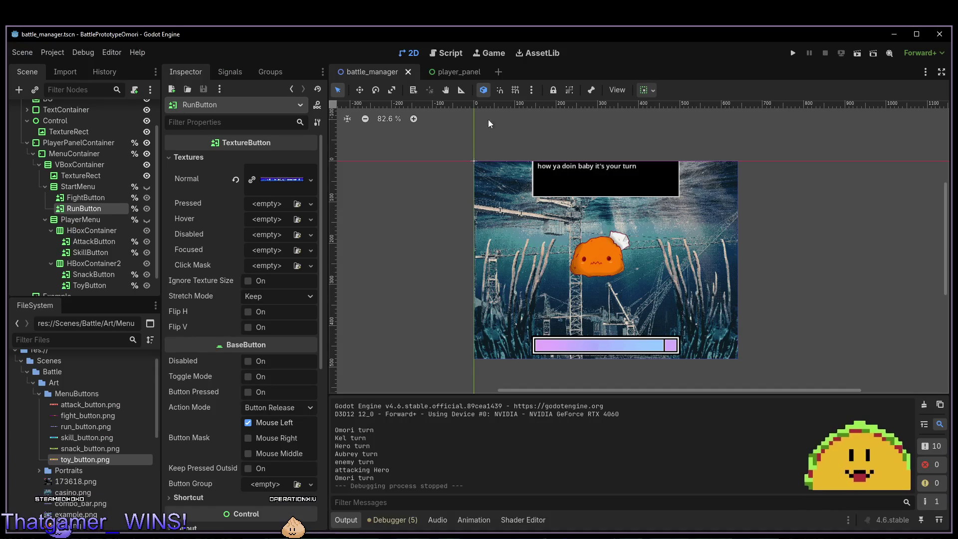
click(628, 168)
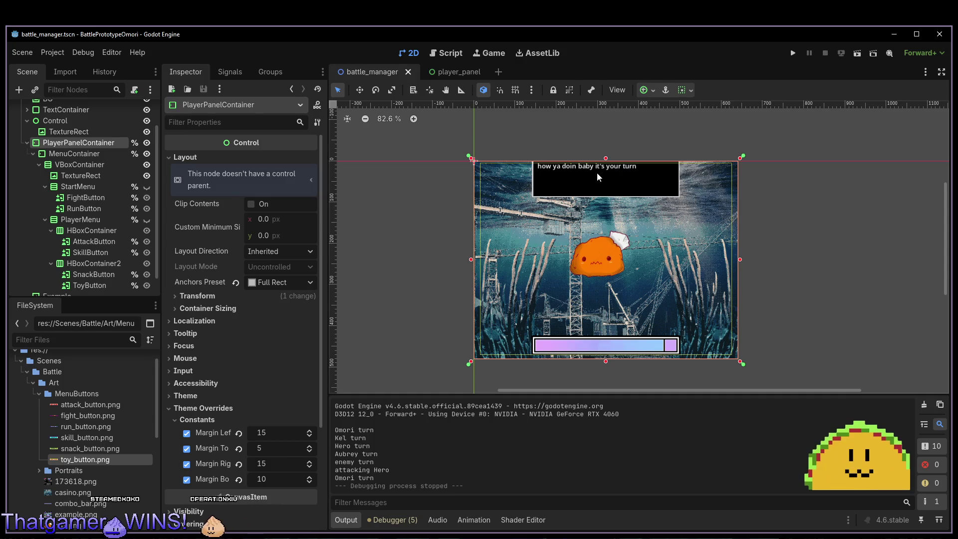
scroll(50, 234, up, 3)
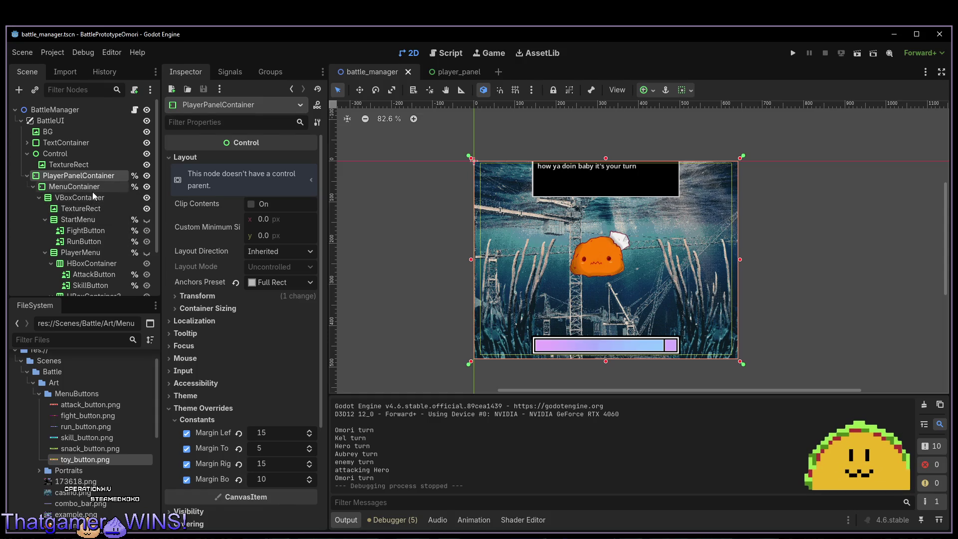
scroll(94, 252, down, 3)
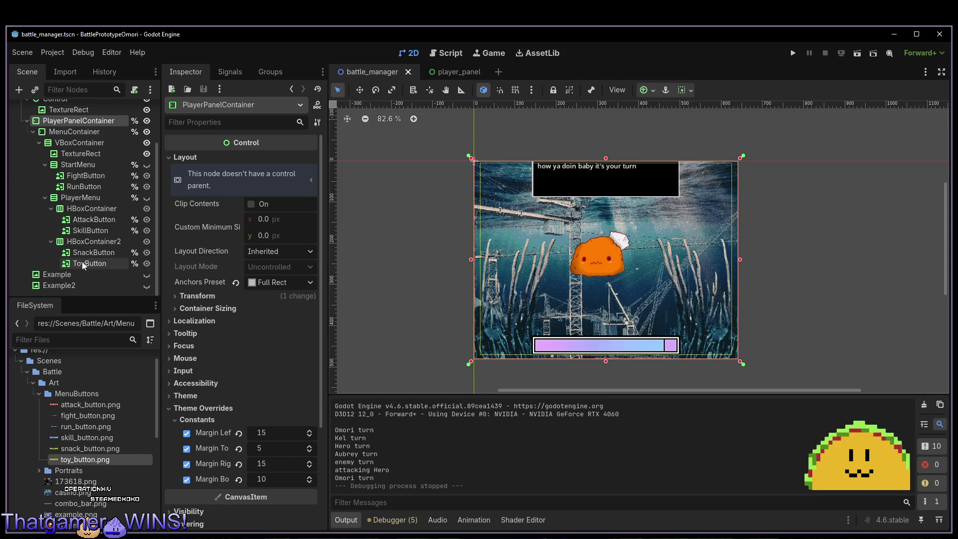
scroll(64, 134, up, 2)
scroll(65, 137, up, 1)
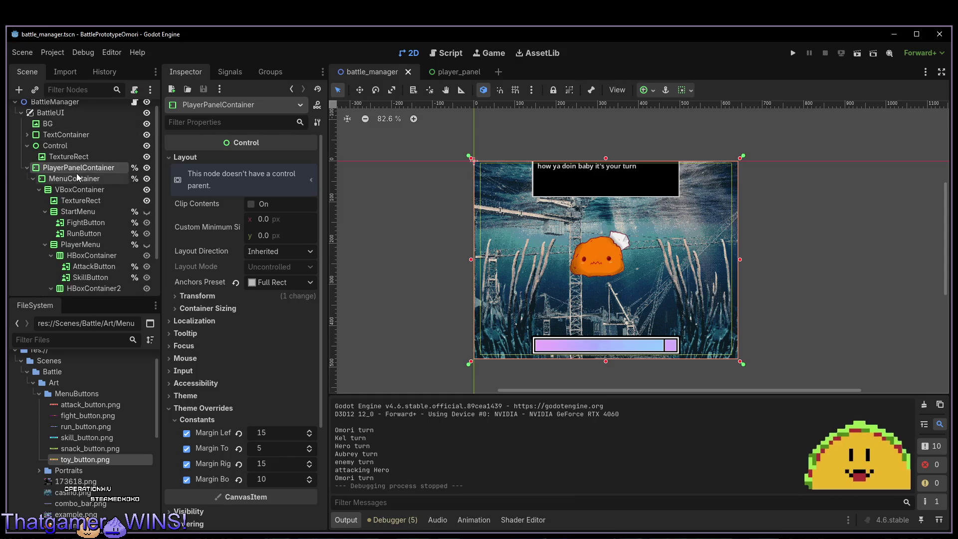
click(67, 149)
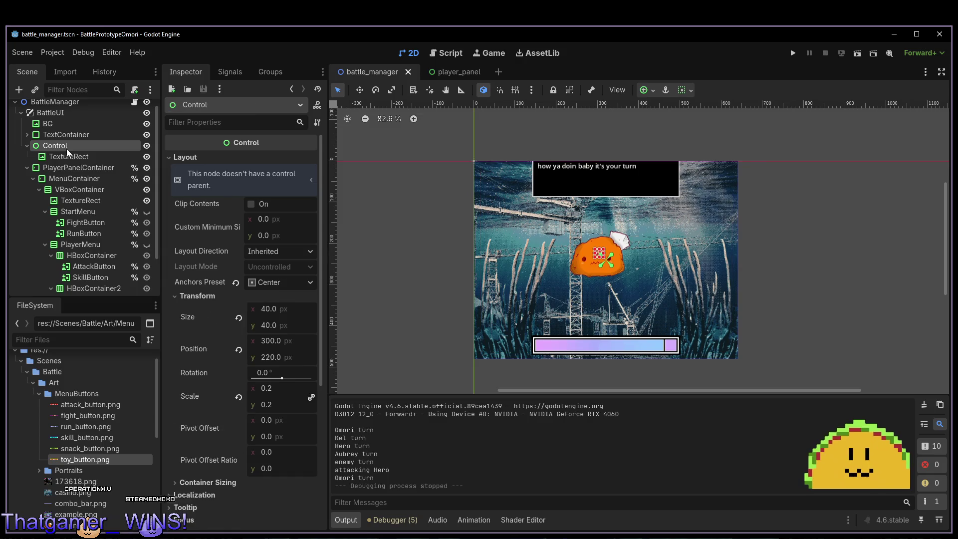
click(28, 146)
click(28, 155)
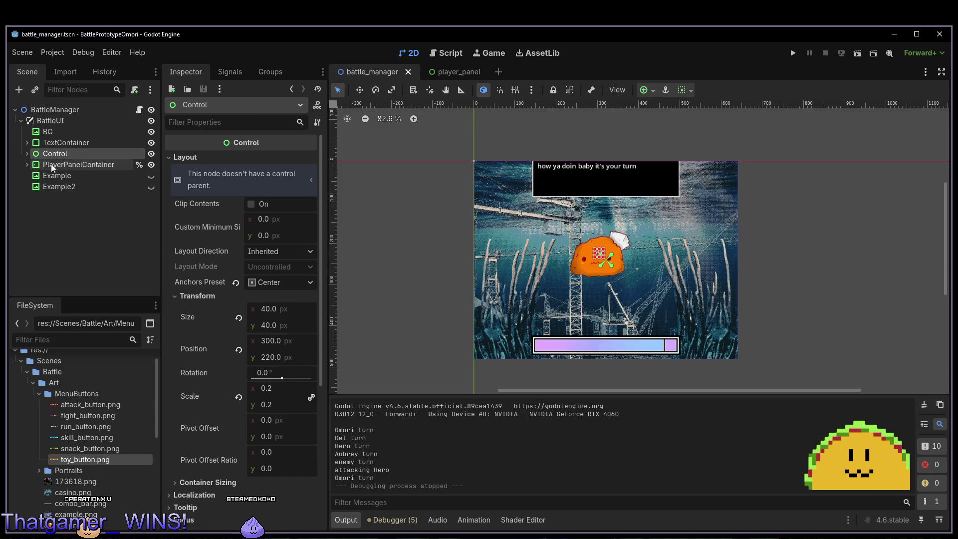
click(65, 165)
click(27, 165)
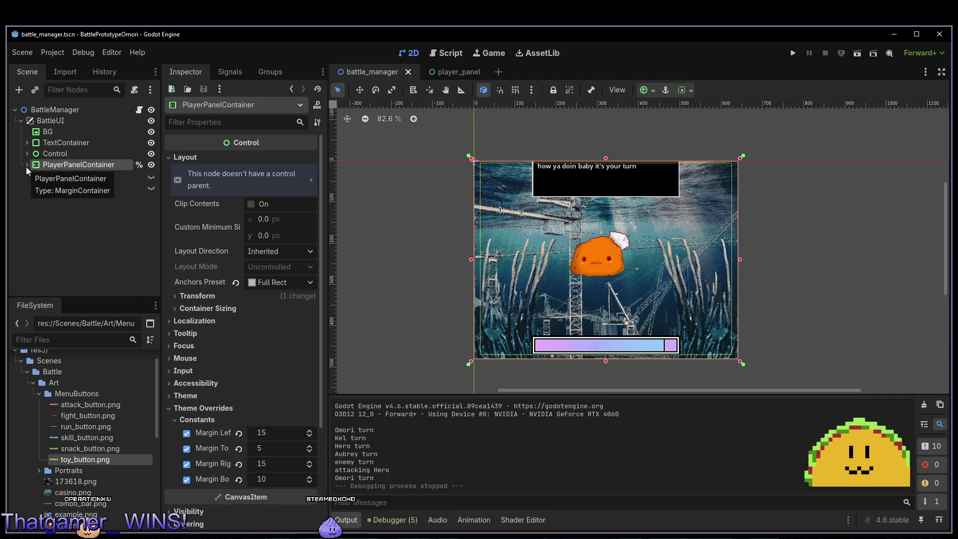
click(67, 177)
click(67, 186)
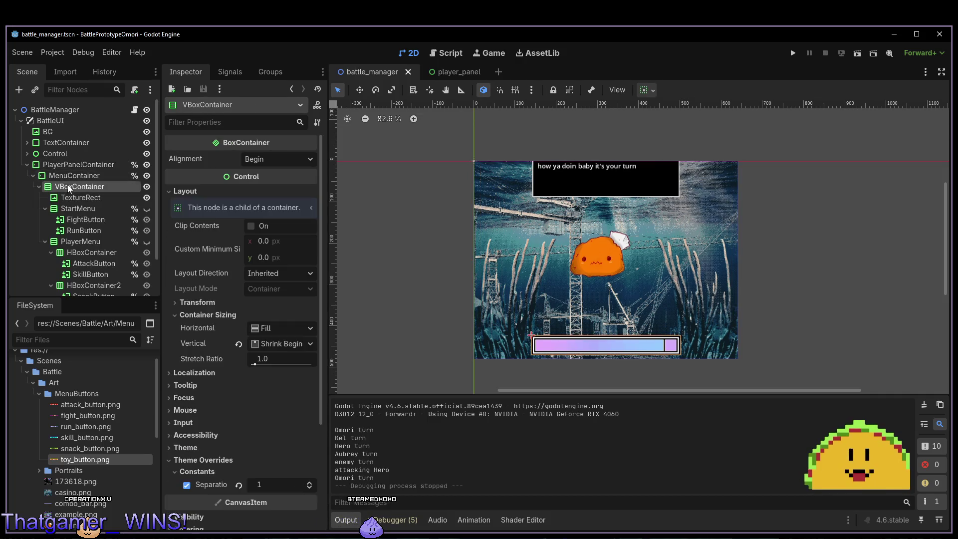
click(81, 197)
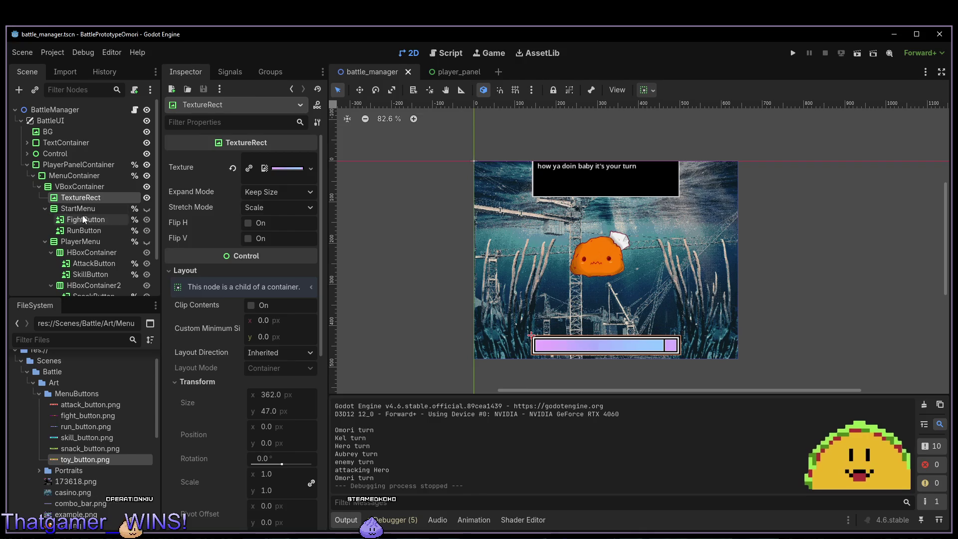
click(38, 186)
click(64, 186)
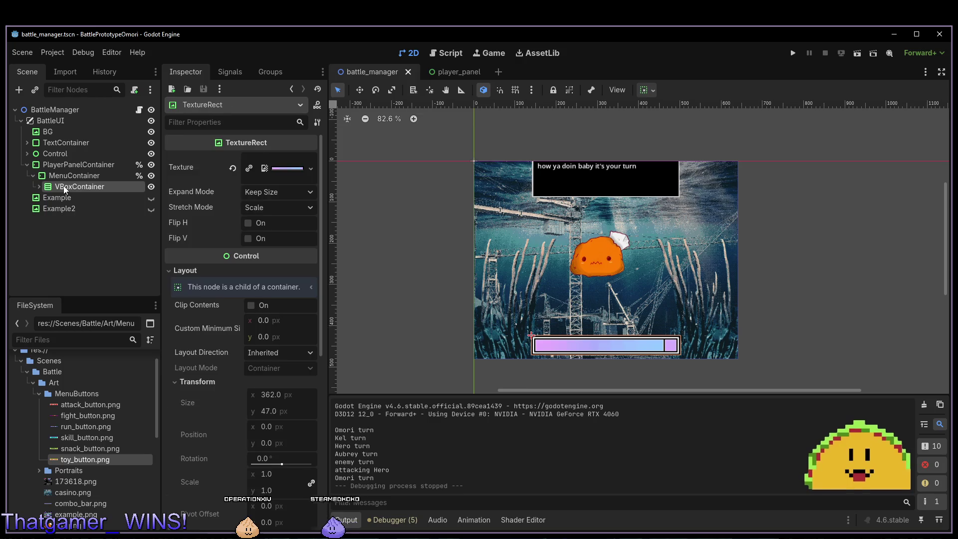
click(39, 186)
click(65, 198)
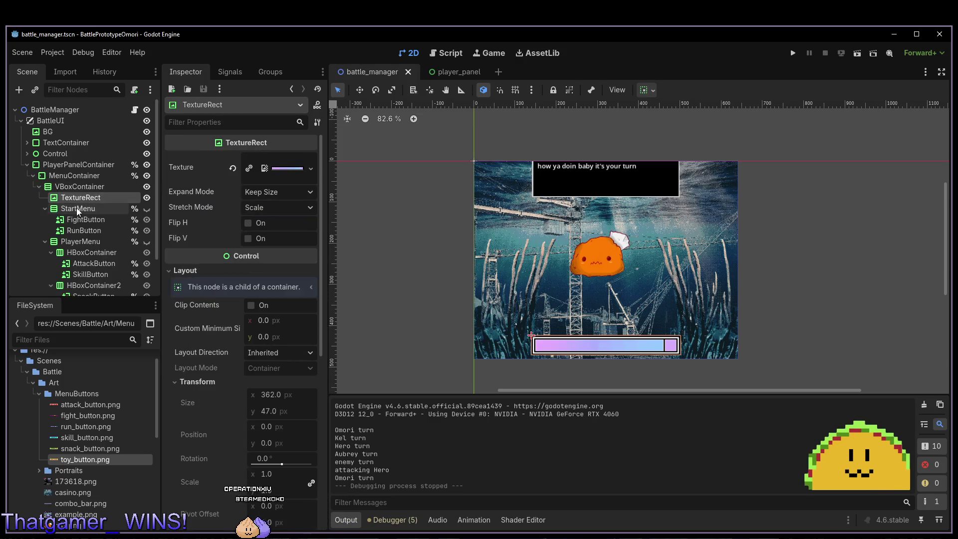
click(77, 208)
click(77, 220)
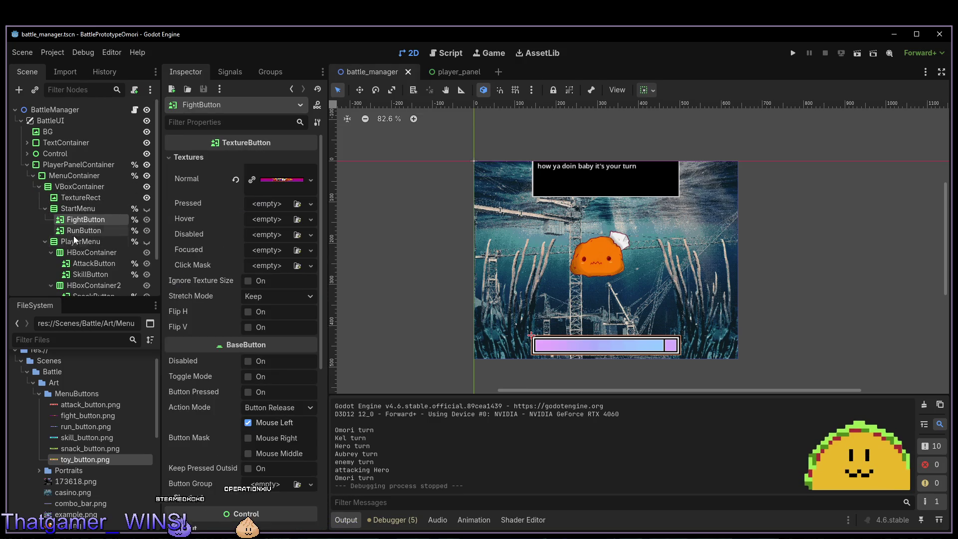
click(66, 242)
click(44, 241)
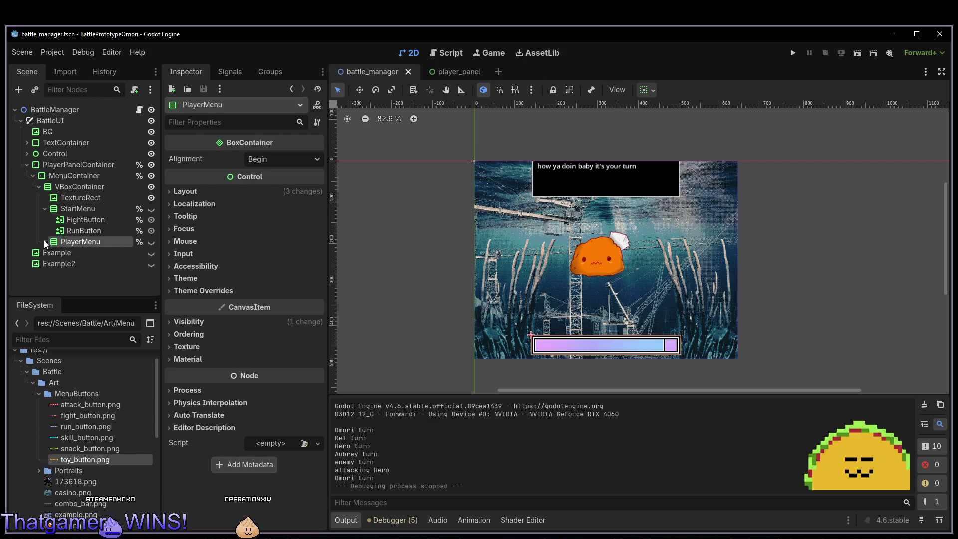
click(44, 208)
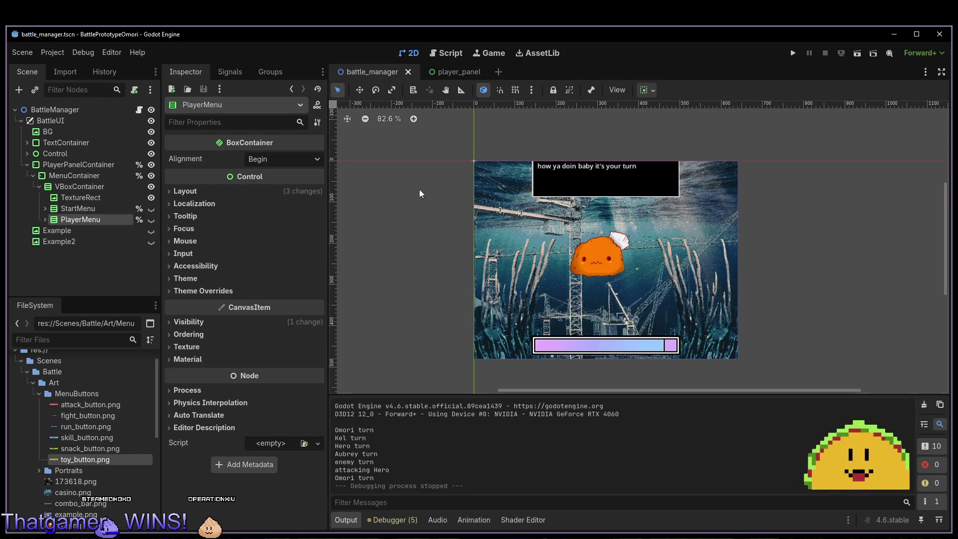
click(575, 179)
scroll(576, 178, up, 4)
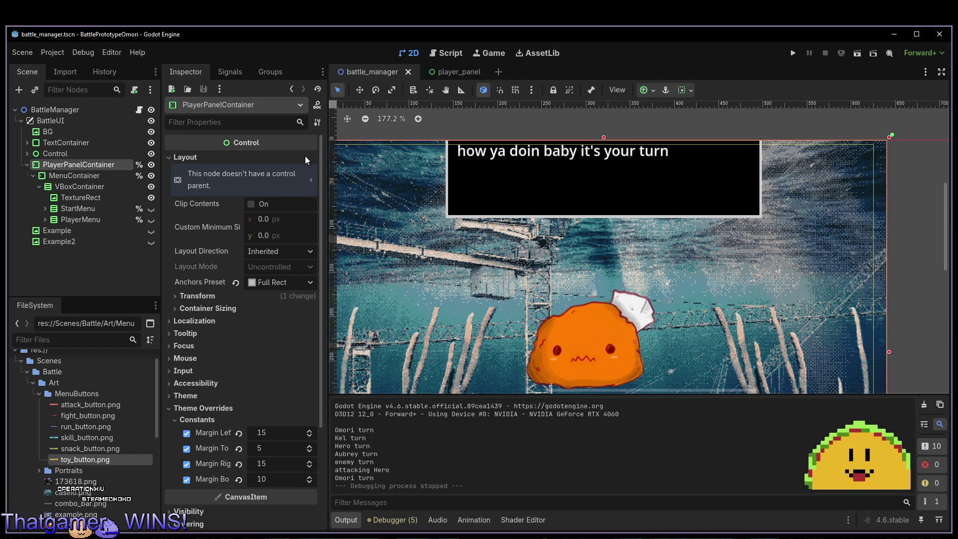
click(53, 153)
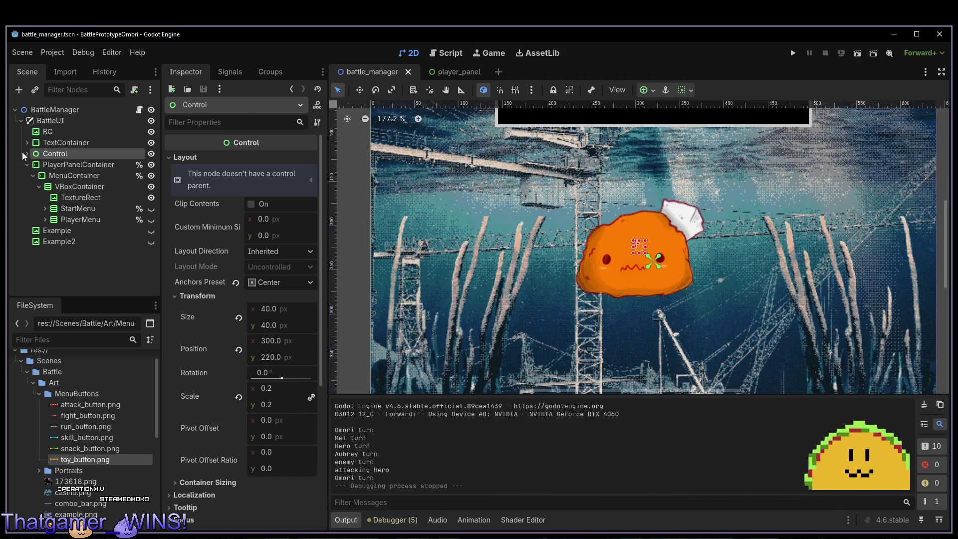
click(27, 153)
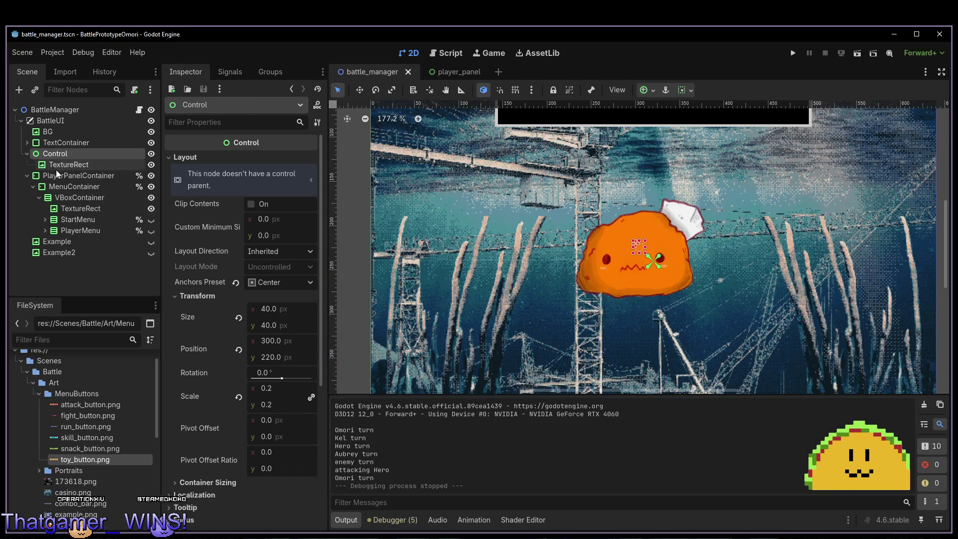
click(27, 154)
click(50, 142)
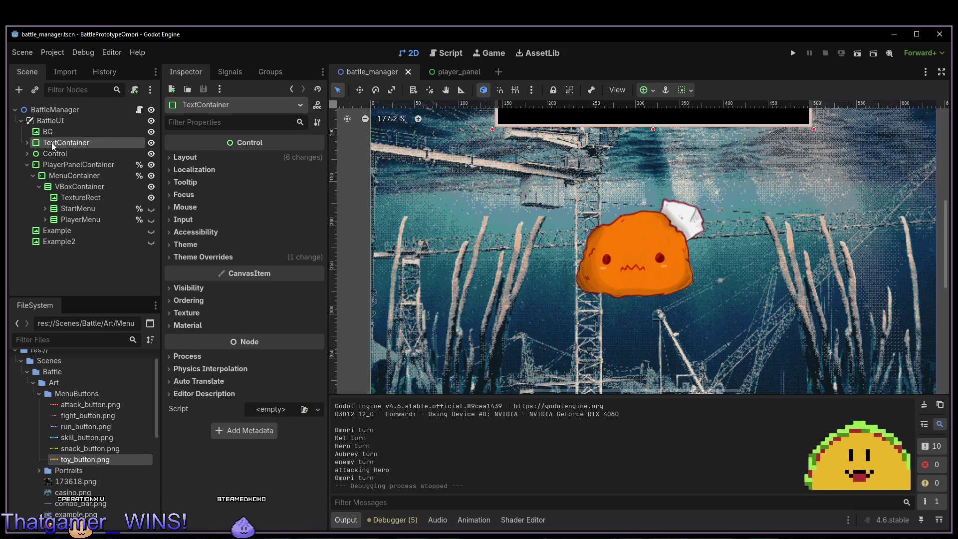
scroll(498, 171, down, 2)
scroll(498, 171, up, 4)
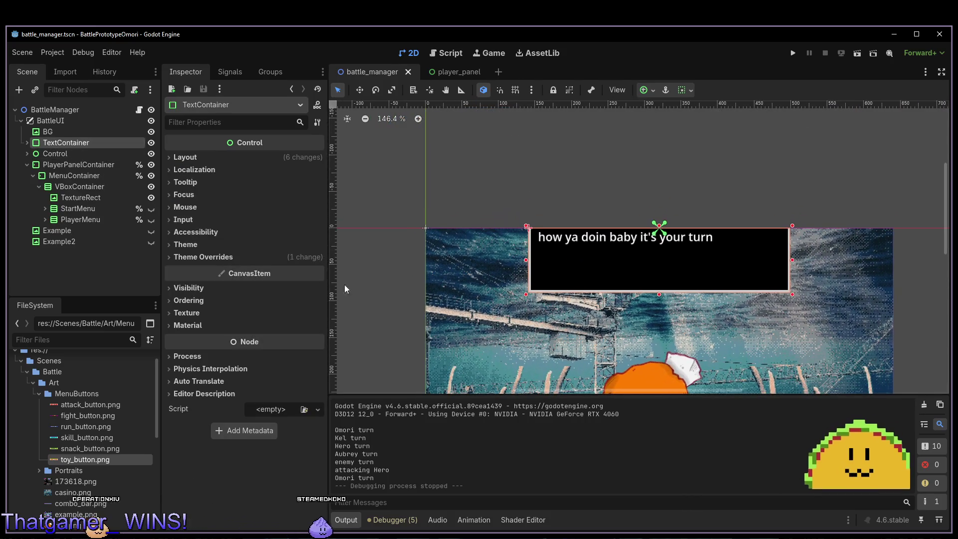
double_click(103, 140)
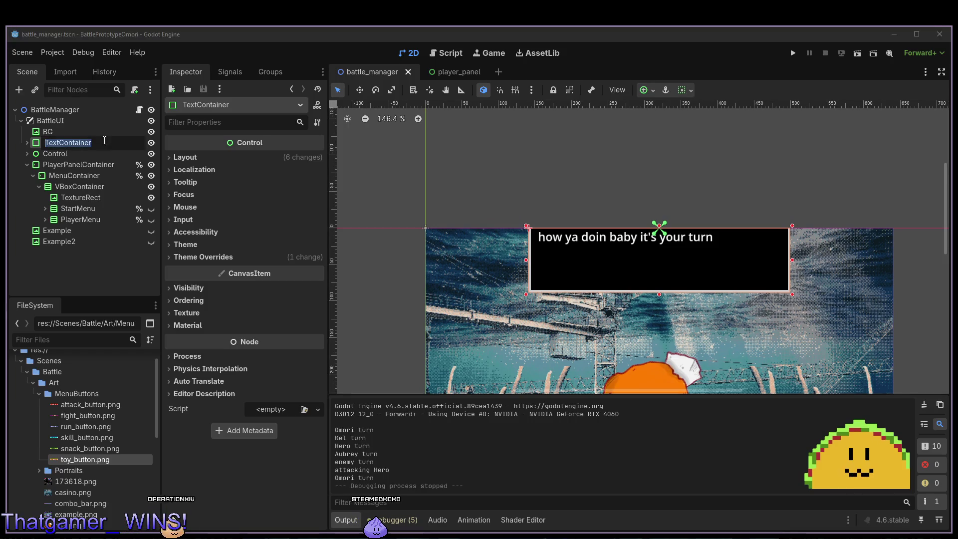
Rename TextContainer to BattleDialogue and enable Access as Unique Name on it.
text(BattleDia)
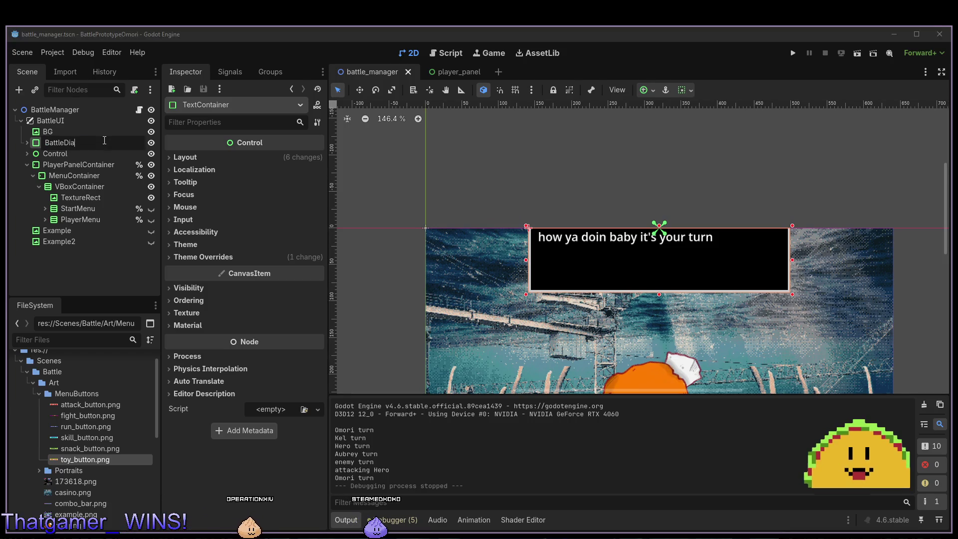
text(e)
key(Return)
right_click(103, 140)
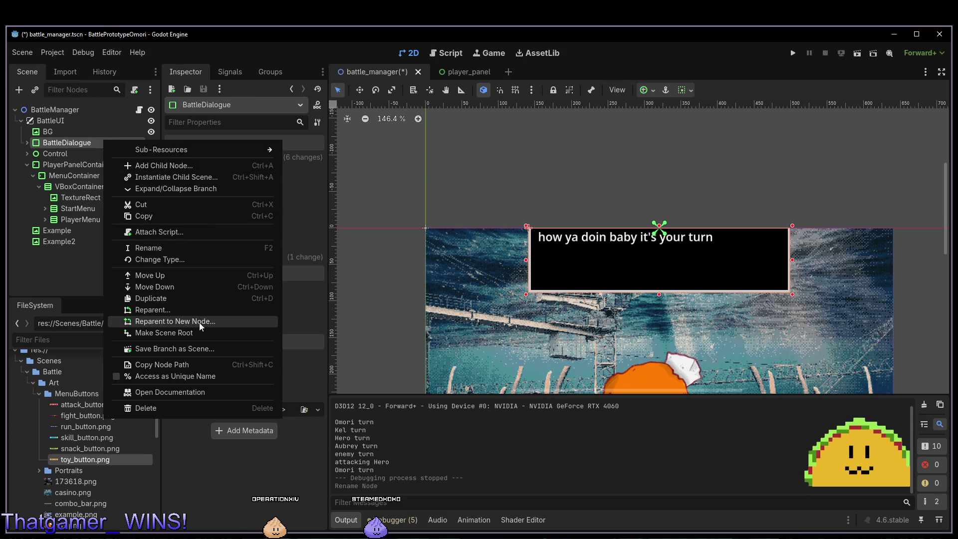
click(193, 375)
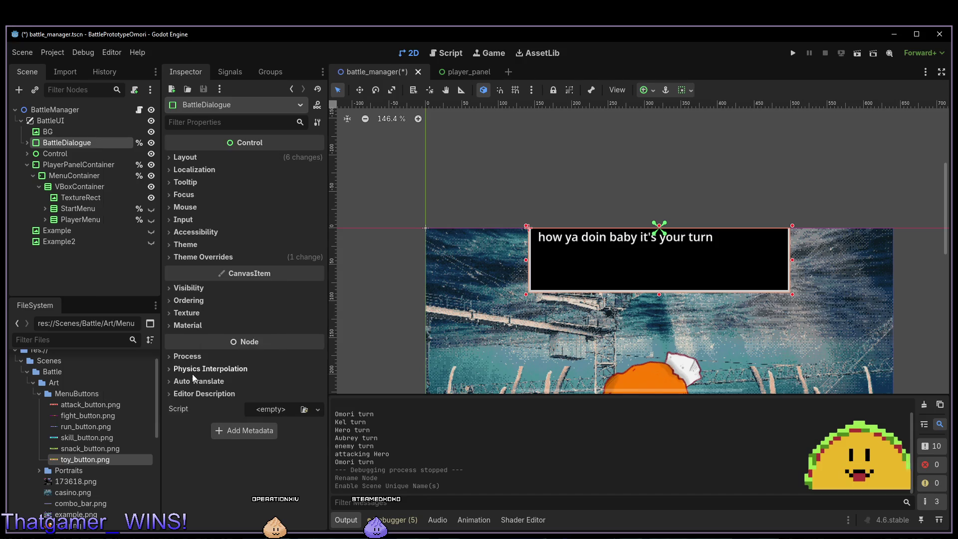
key(alt+Tab)
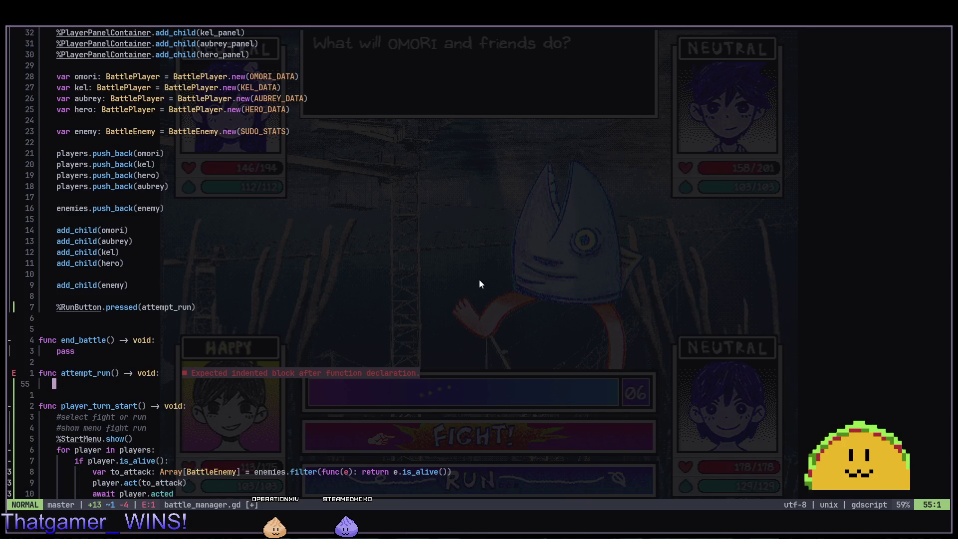
In attempt_run, append "\nYou can't run sucker" to %BattleDialogue.text and save the script.
key(a)
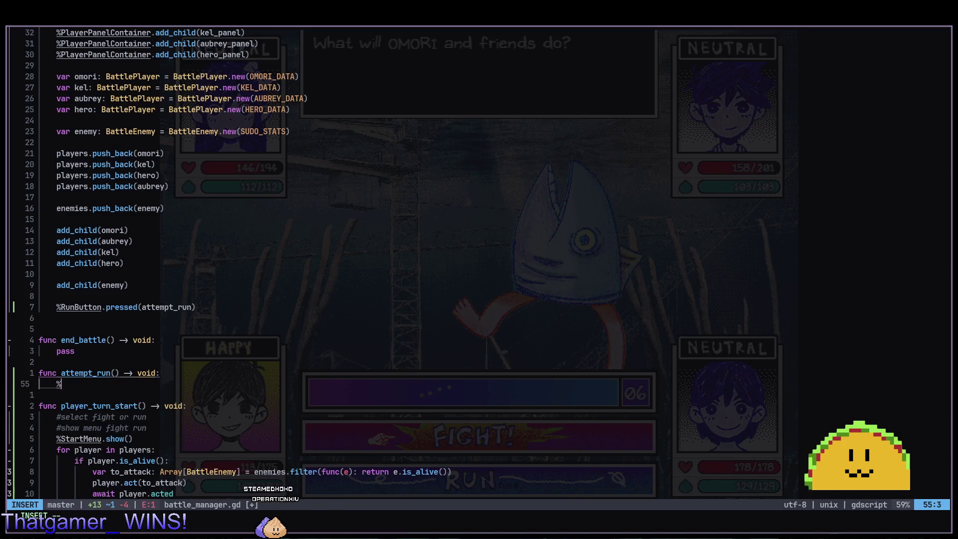
text(%battl)
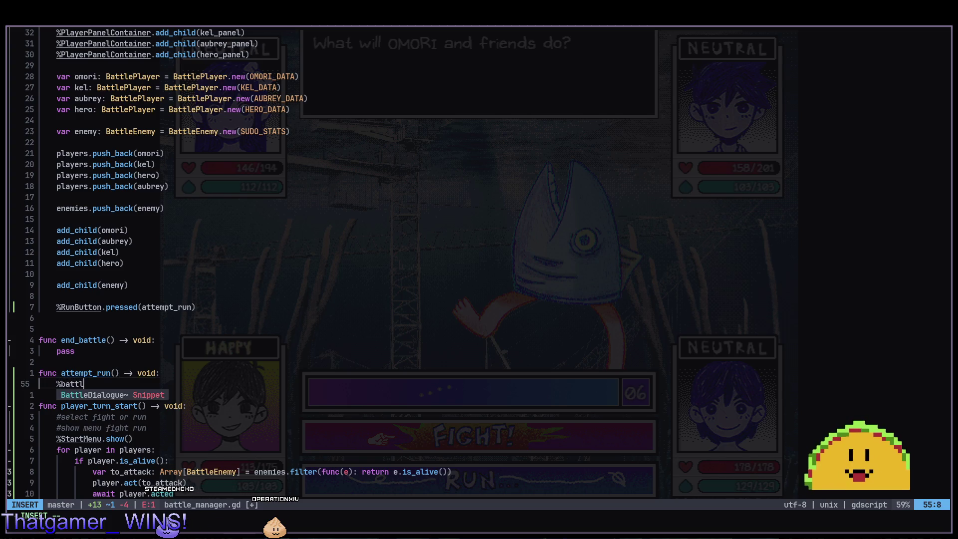
key(Tab)
text(.)
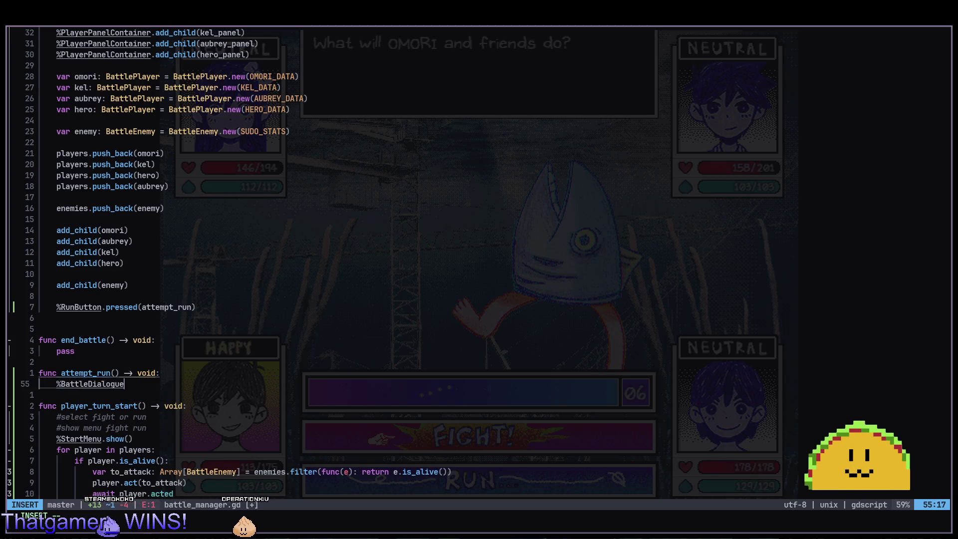
text(t)
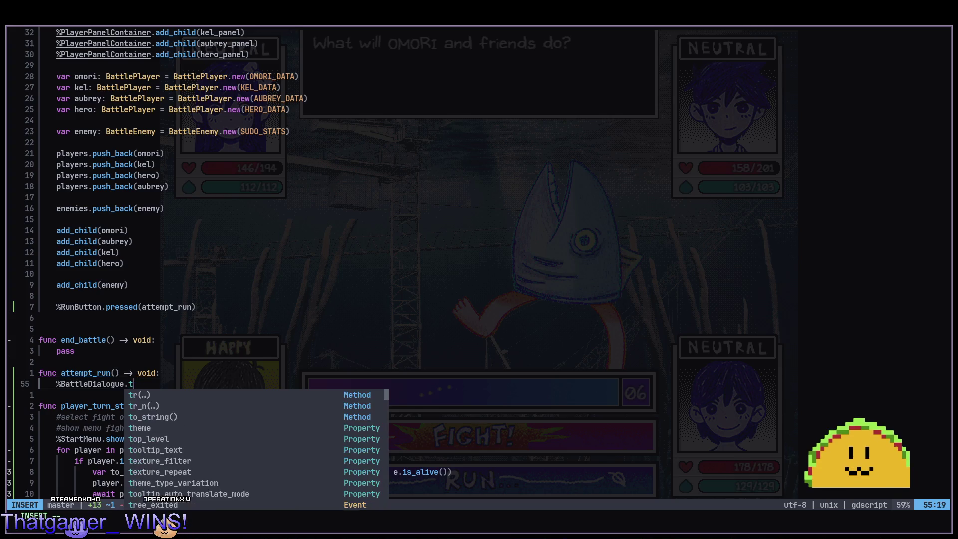
text(ext += )
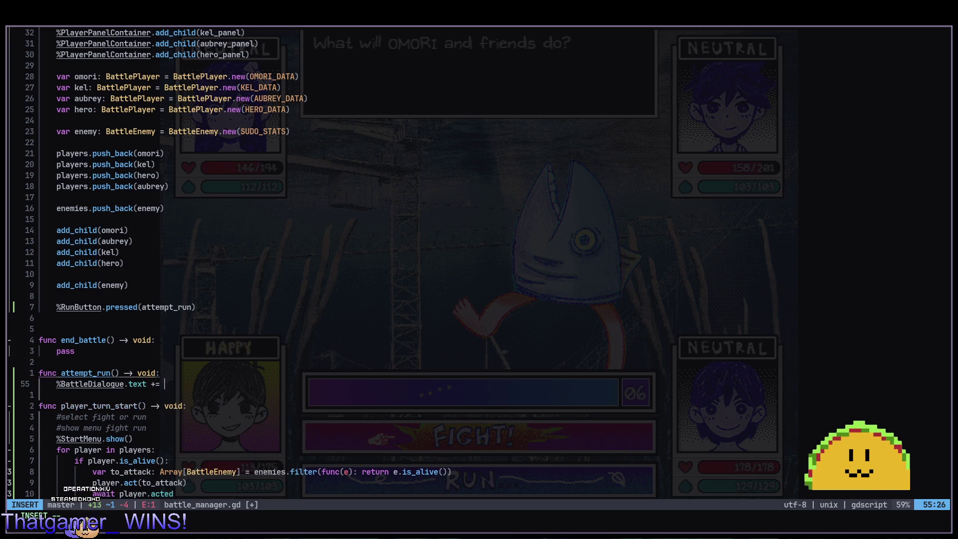
text("\n)
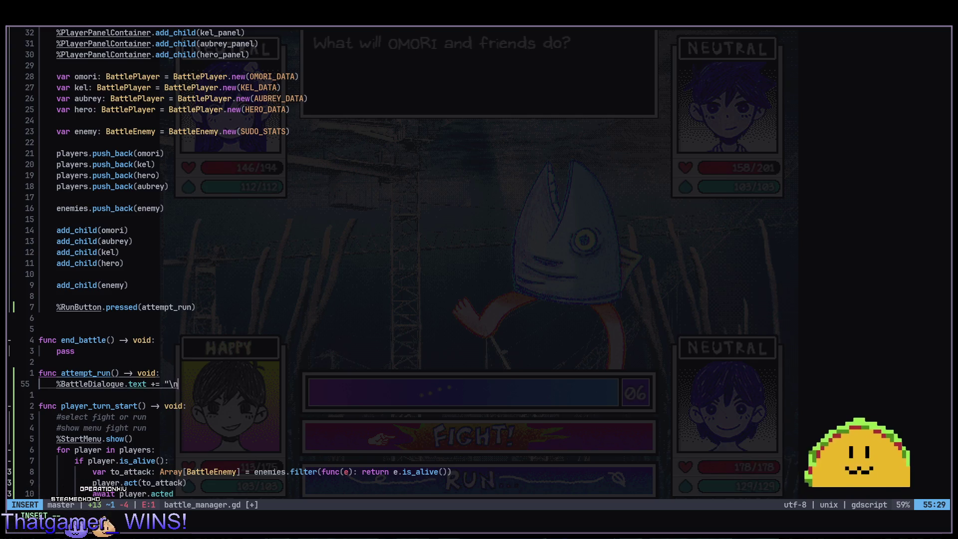
key(Escape)
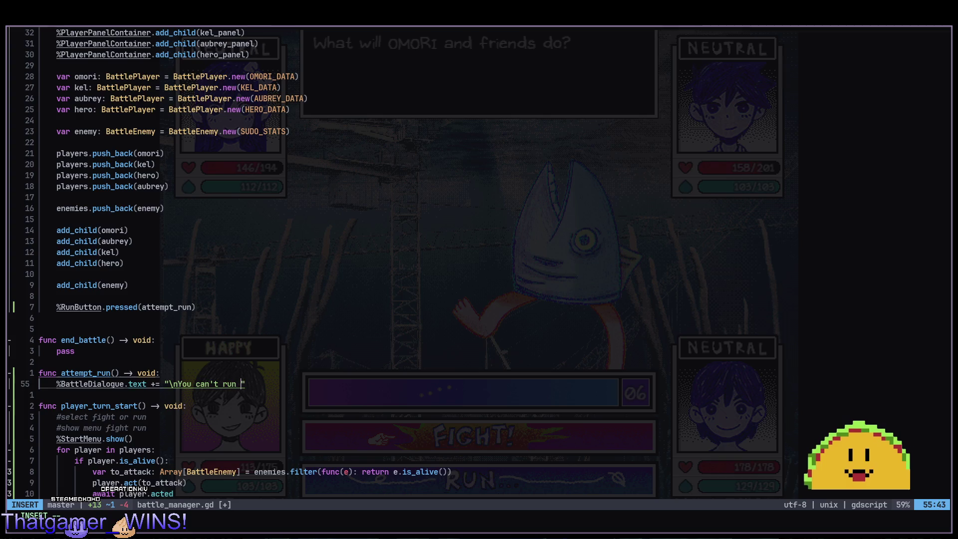
text(er)
key(Escape)
text(:w)
key(Return)
key(alt+Tab)
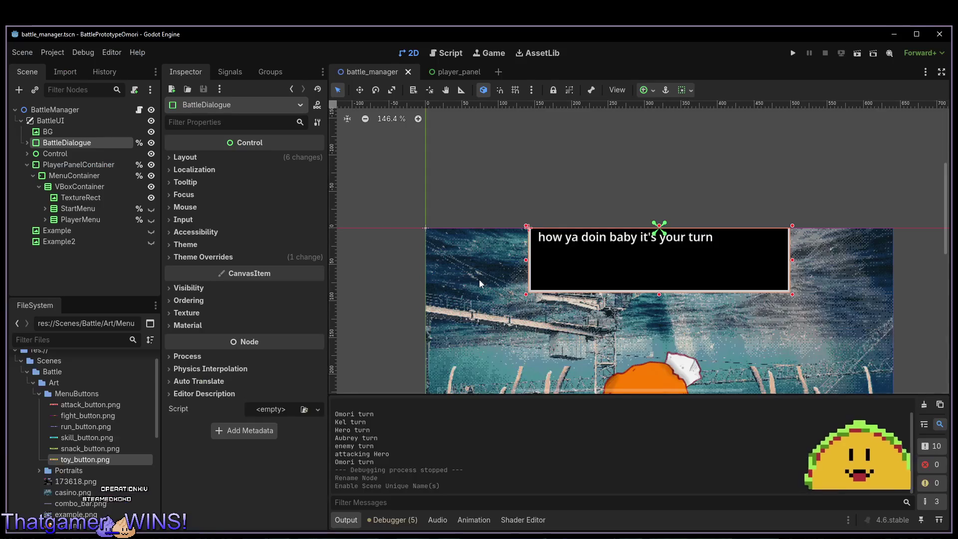
Test the scene with F6, then change the line to %RunButton.pressed.connect(attempt_run).
key(F6)
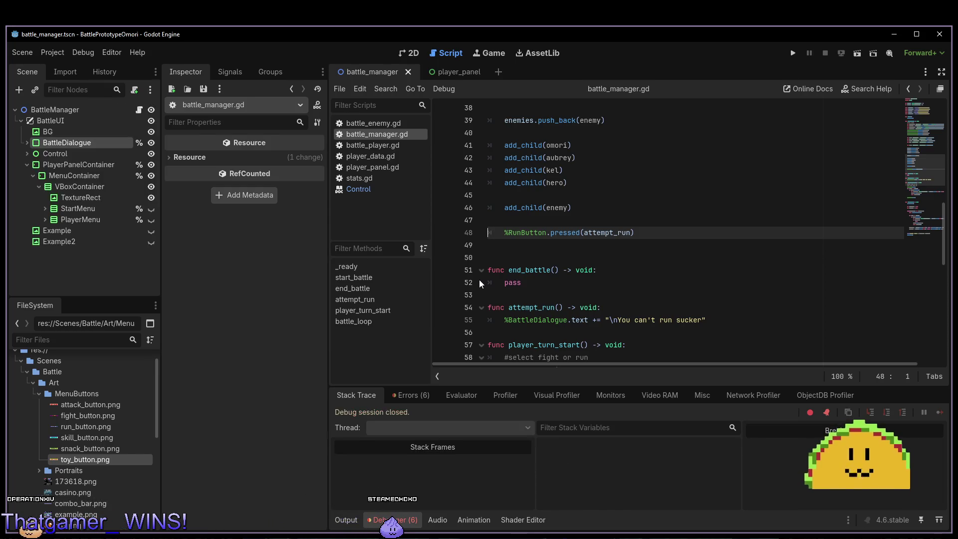
key(alt+Tab)
key(k)
key(k)
key(k)
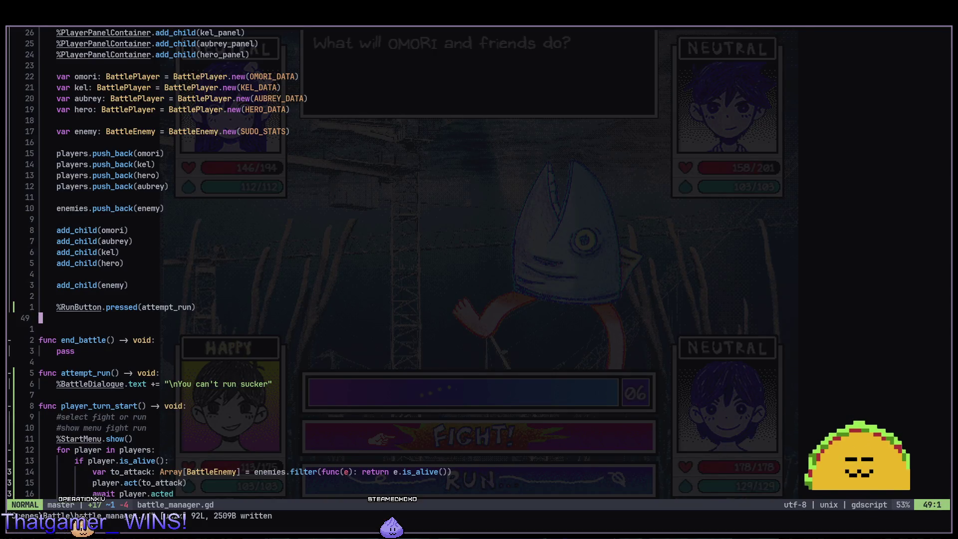
text(i.connect)
key(Escape)
Save the script and run the battle with F5 to try the Run button.
key(alt+Tab)
key(F5)
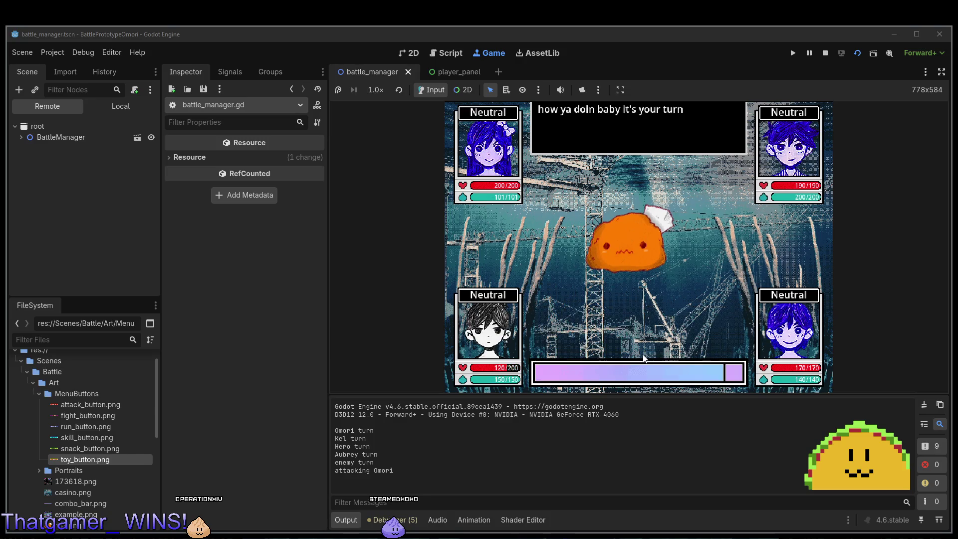
key(alt+Tab)
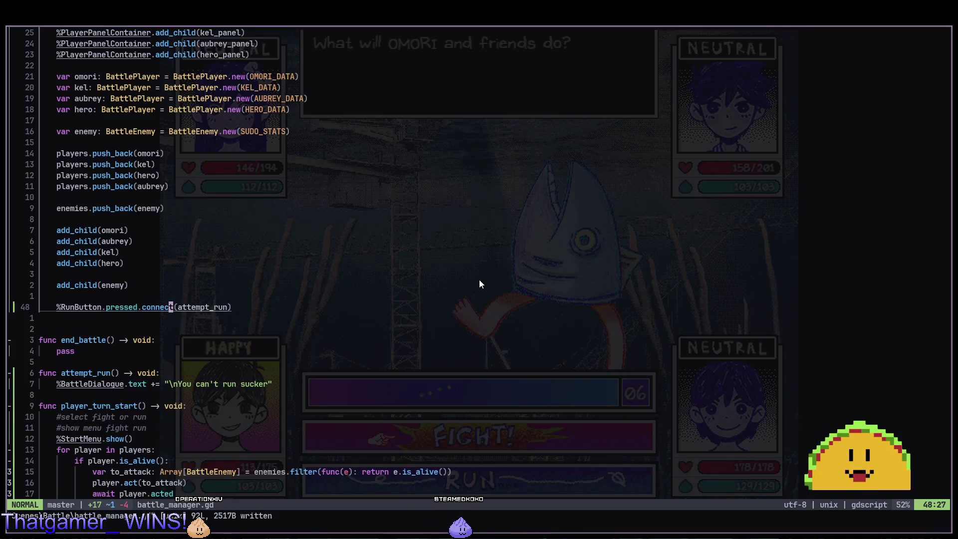
Jump from the player.act call to act() and comment out its create_timer line with gcc.
scroll(479, 270, down, 2)
click(170, 329)
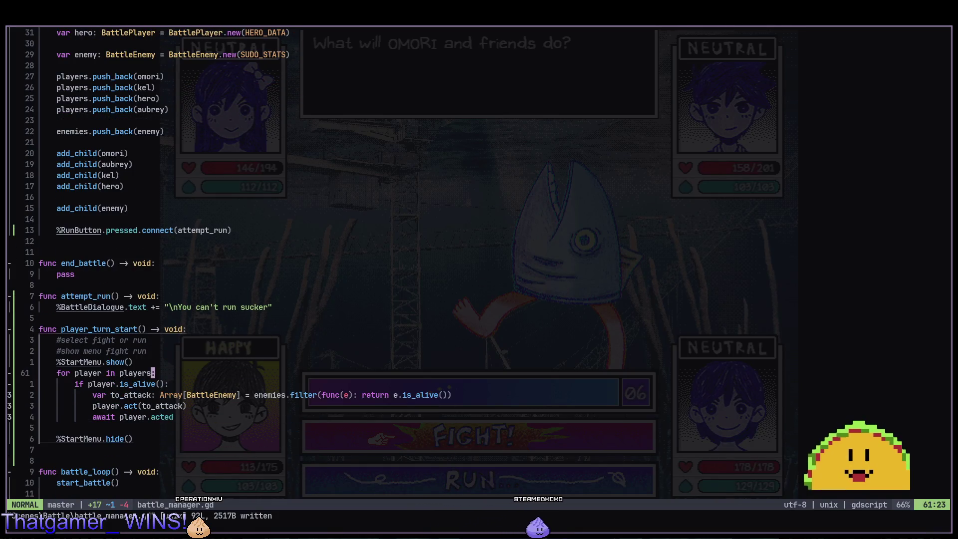
key(j)
key(j)
key(j)
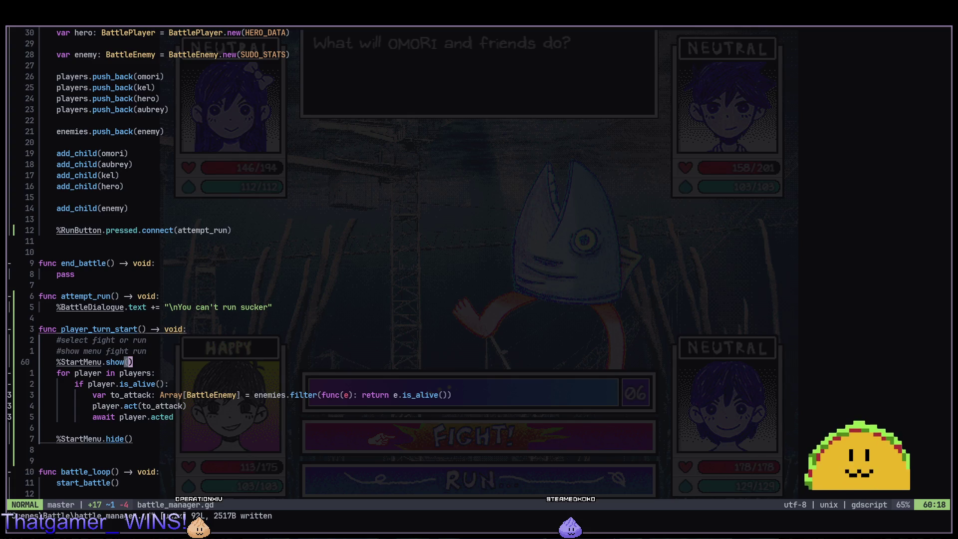
key(j)
key(j)
key(j)
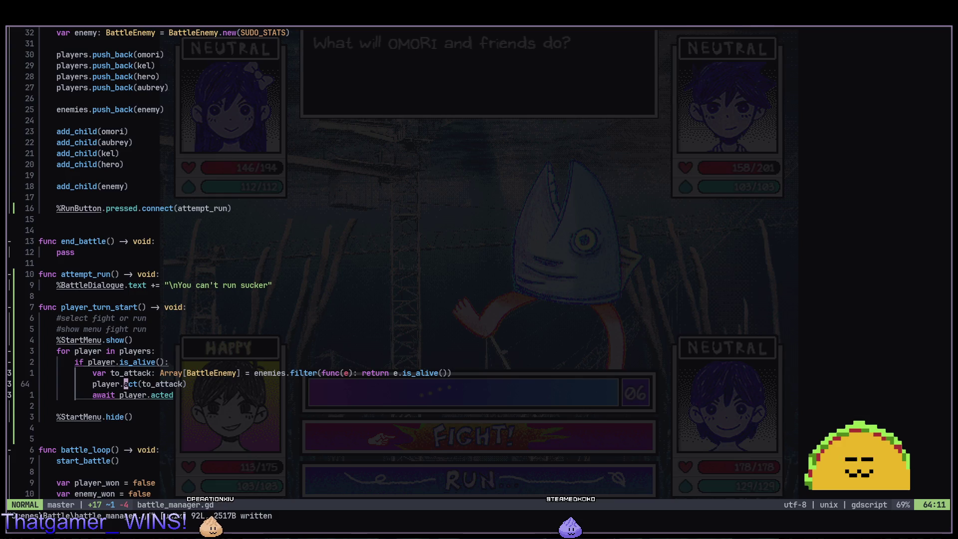
key(g)
key(d)
key(j)
key(j)
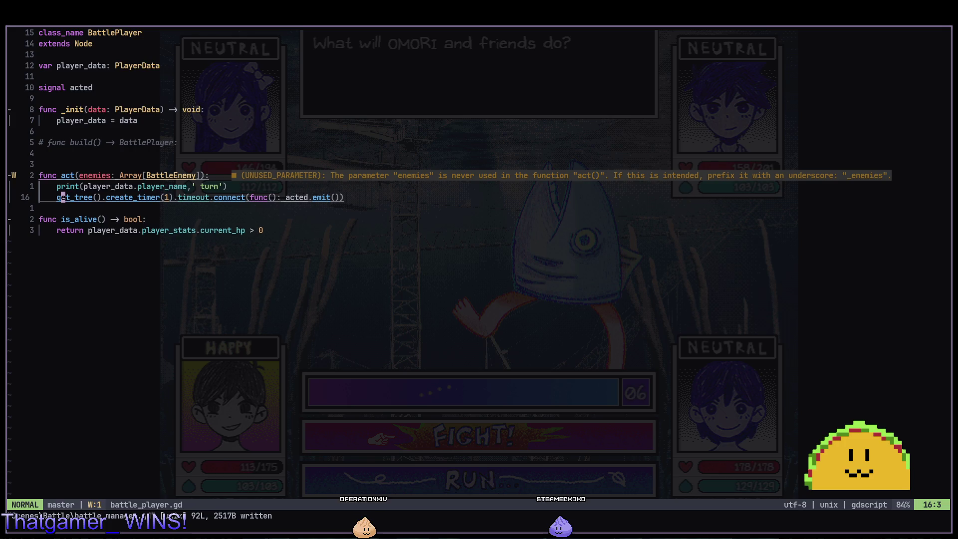
key(g)
key(c)
key(c)
Save battle_player.gd with :w and rerun the battle in Godot with F5.
key(colon)
text(w)
key(Return)
key(alt+Tab)
key(F5)
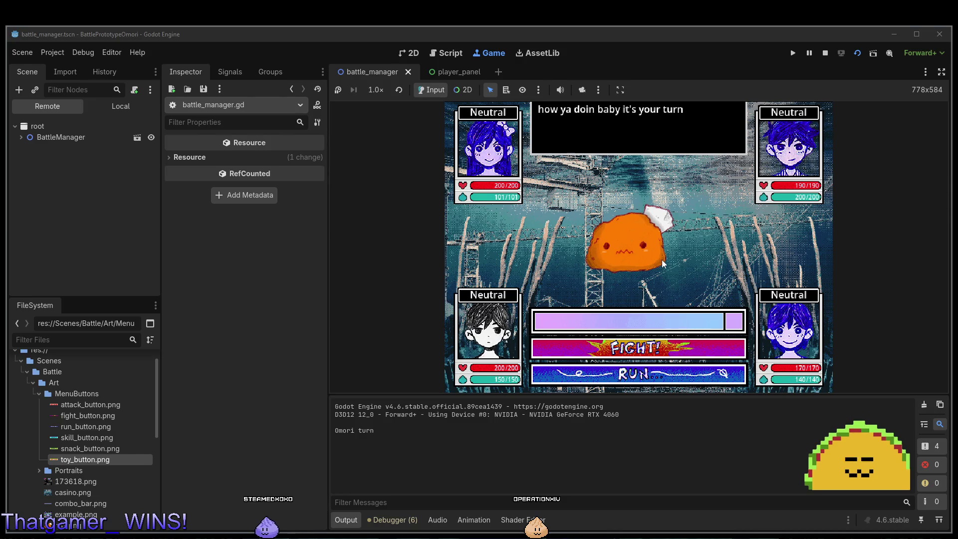
Return to battle_manager.gd and open a new line below %StartMenu.show() in player_turn_start.
key(alt+Tab)
key(alt+Tab)
key(alt+Tab)
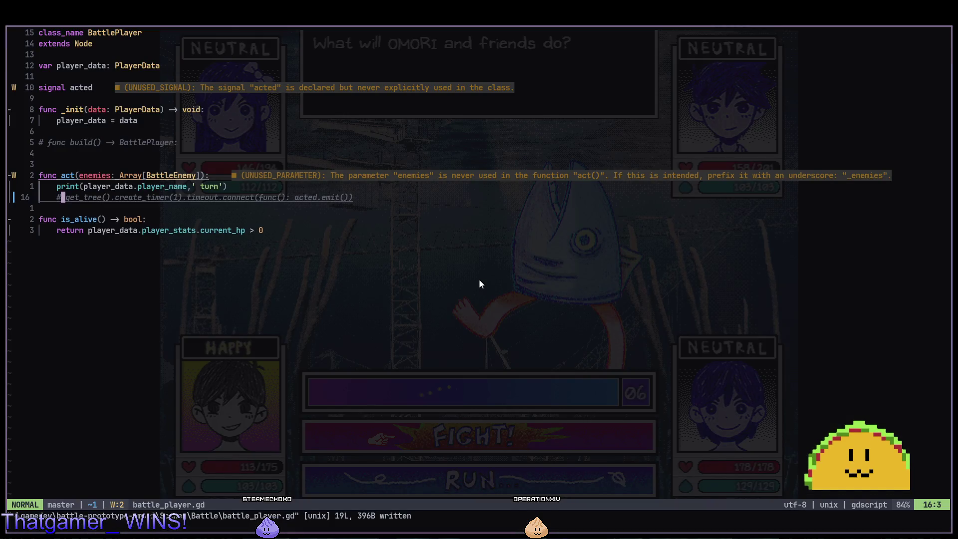
key(ctrl+o)
key(j)
key(j)
key(j)
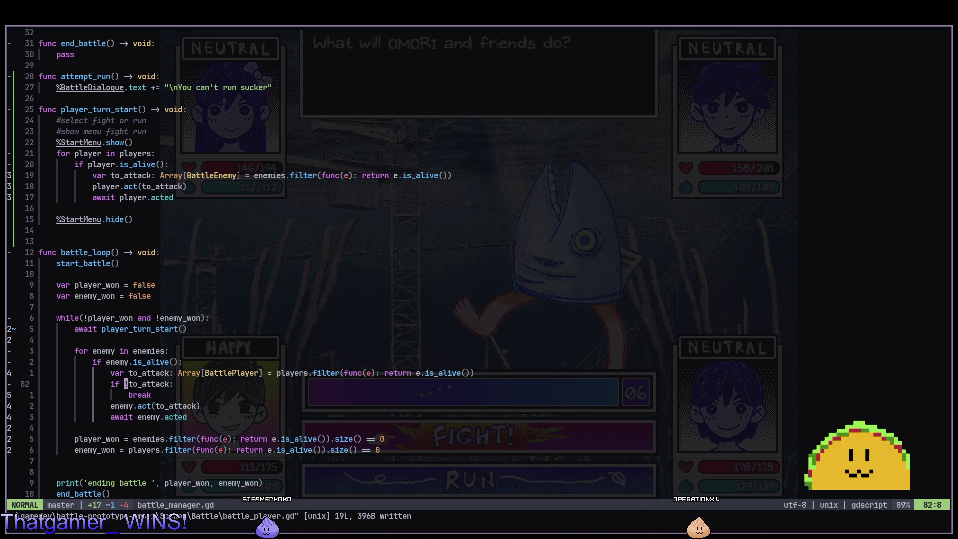
key(j)
key(j)
key(j)
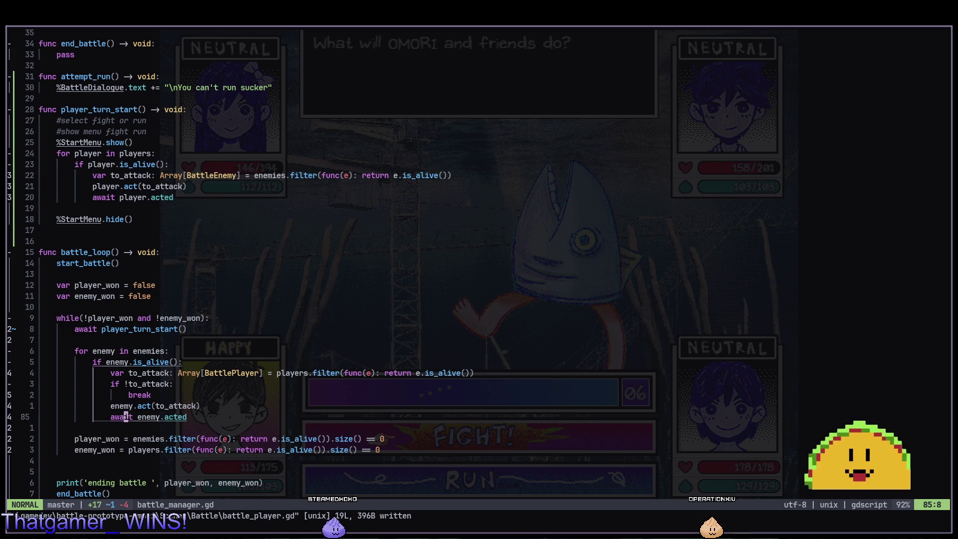
key(k)
key(k)
key(k)
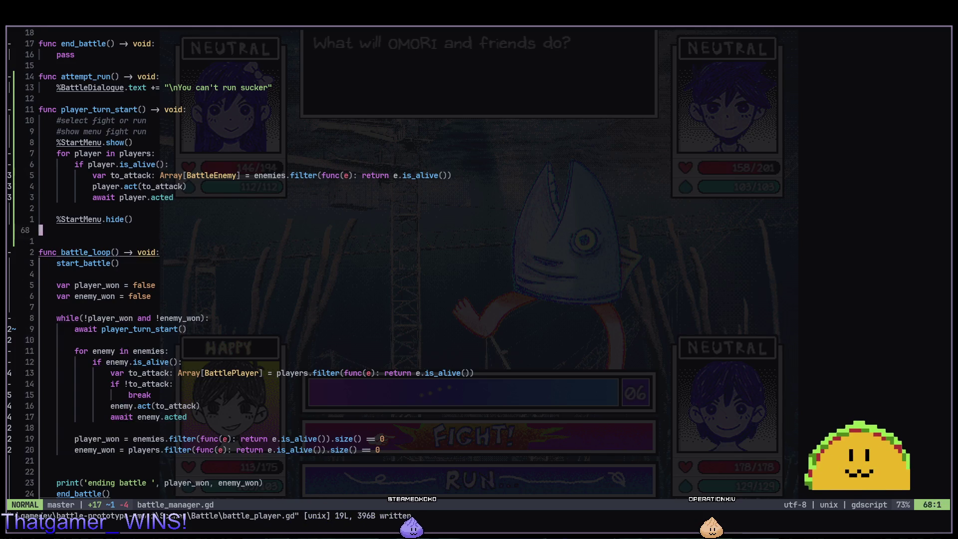
click(126, 164)
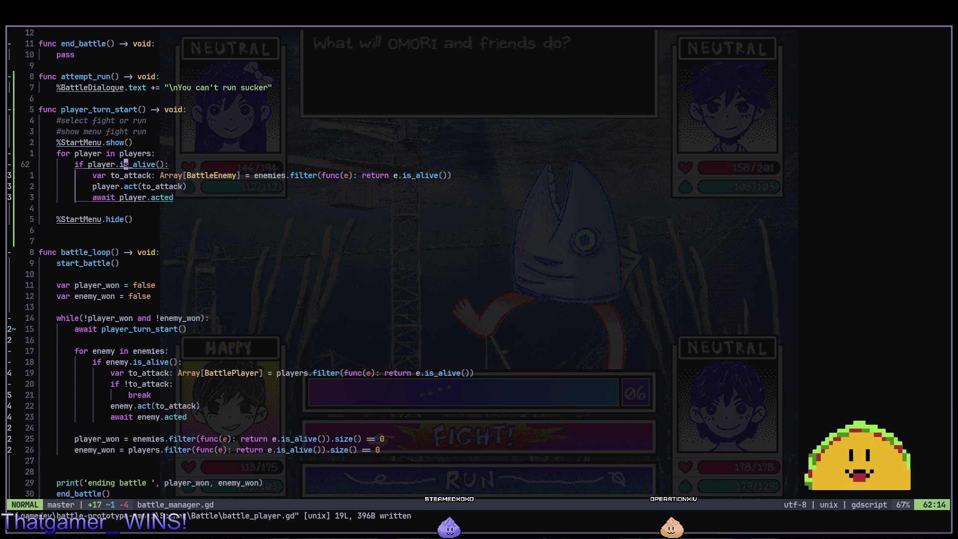
scroll(125, 164, up, 1)
click(128, 164)
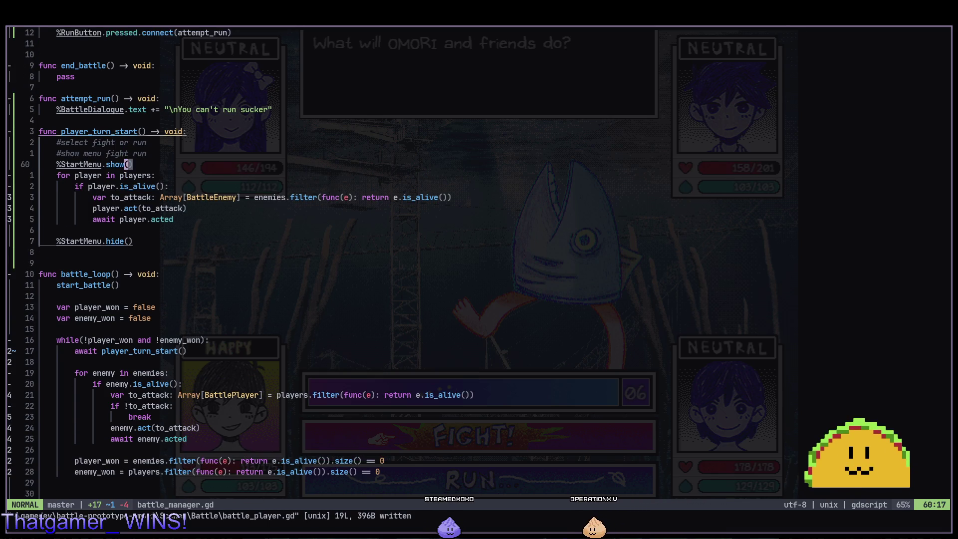
key(o)
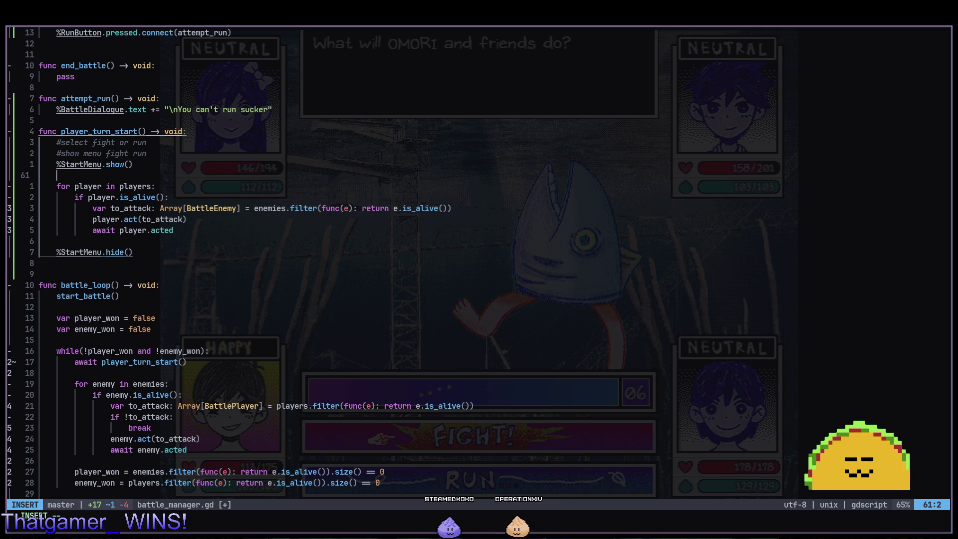
Add a %FightButton.grab_focus() call below %StartMenu.show(), using completion.
text(%FightButton)
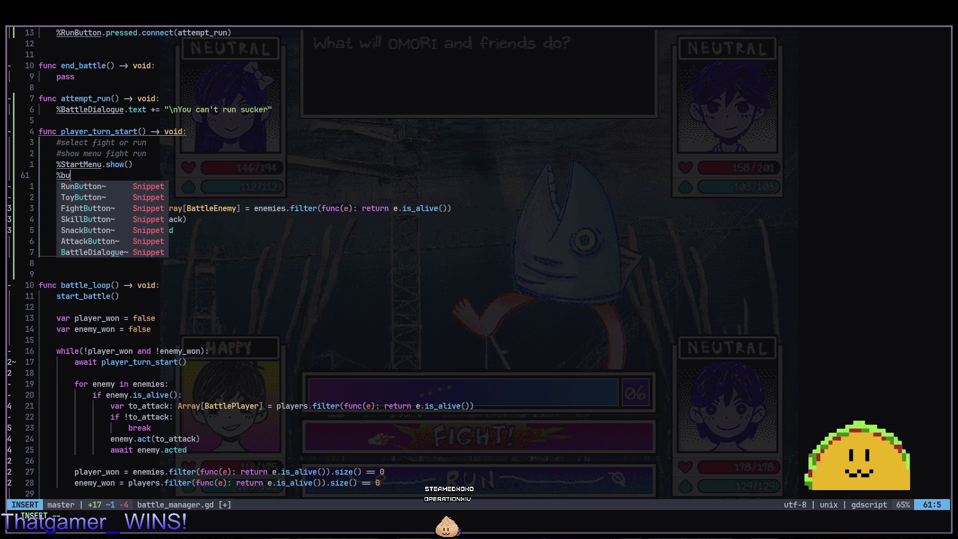
text(.focus)
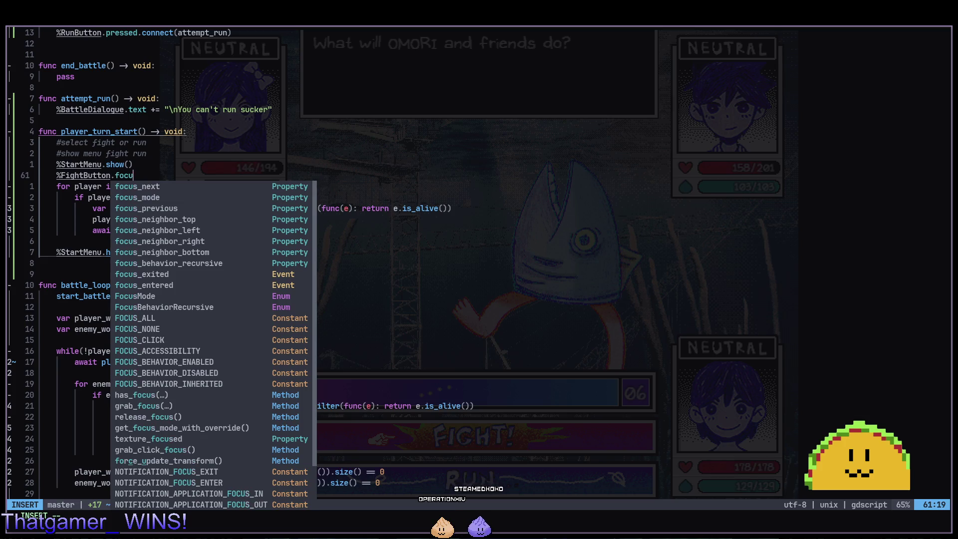
key(BackSpace)
key(BackSpace)
key(BackSpace)
text(se)
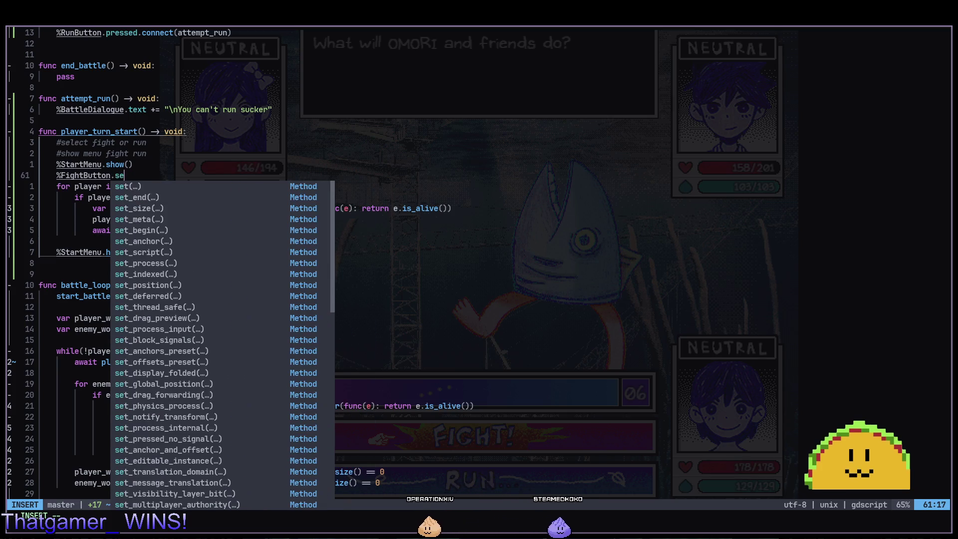
key(BackSpace)
key(BackSpace)
text(grab)
key(Return)
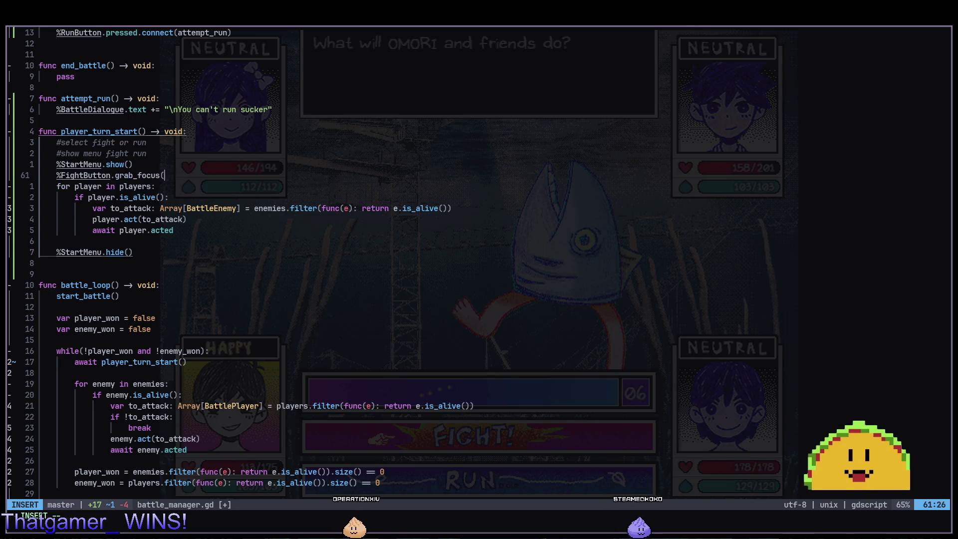
text())
key(Escape)
Save battle_manager.gd with :w and switch back to the Godot editor.
text(:w)
key(Return)
key(alt+Tab)
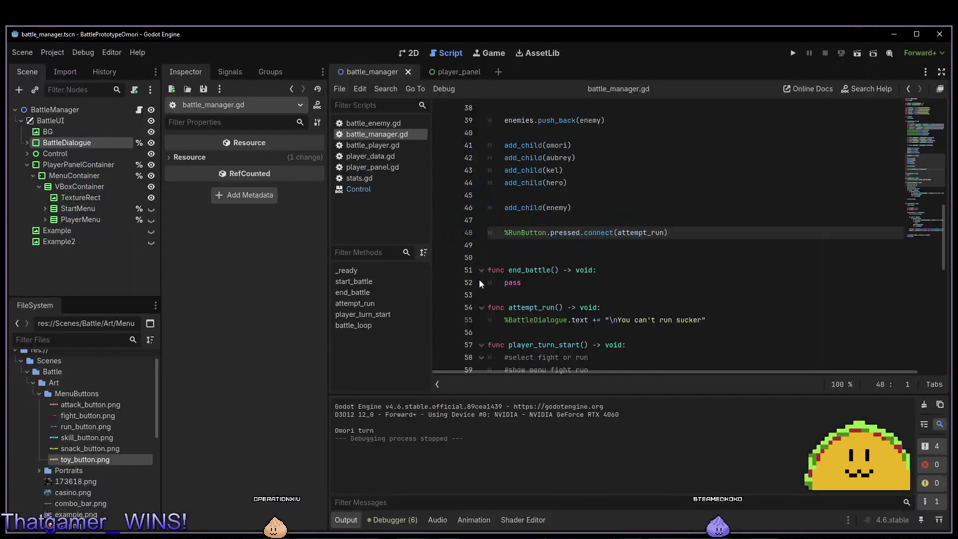
key(alt+Tab)
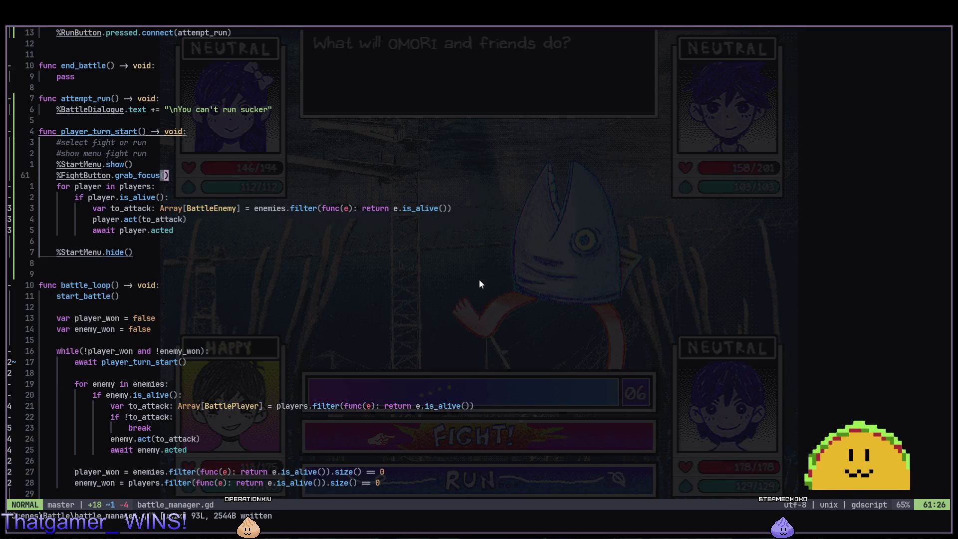
key(alt+Tab)
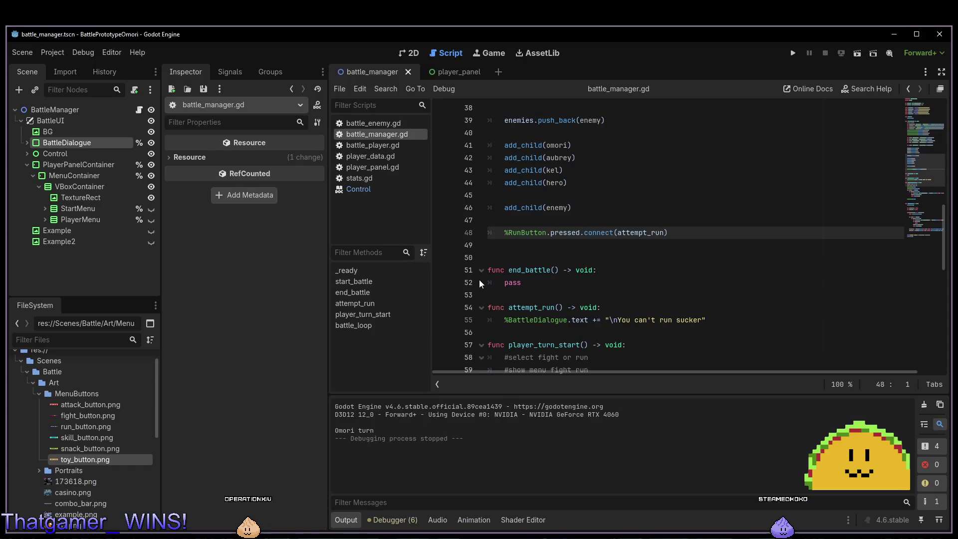
Test-run the battle from the 2D workspace, close the game, and return to the battle scene.
click(406, 58)
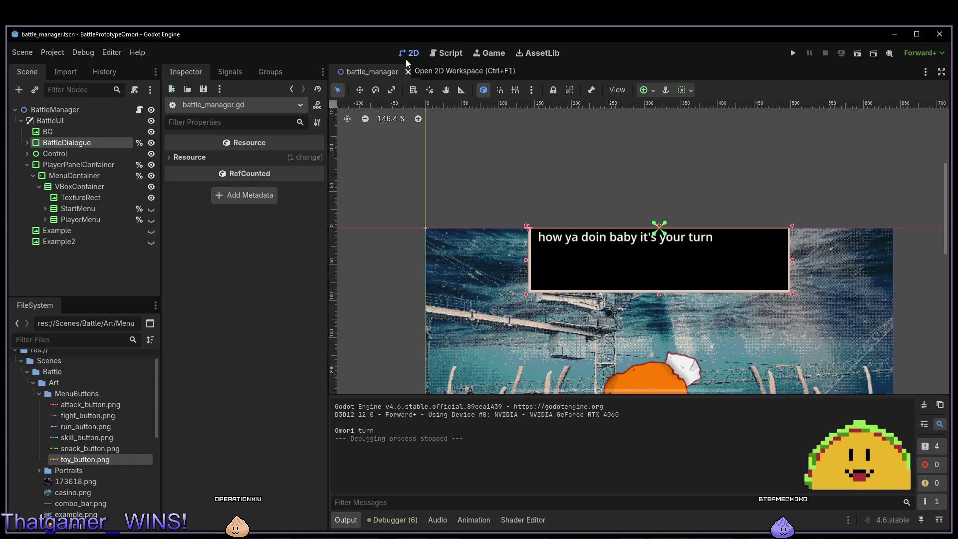
key(F5)
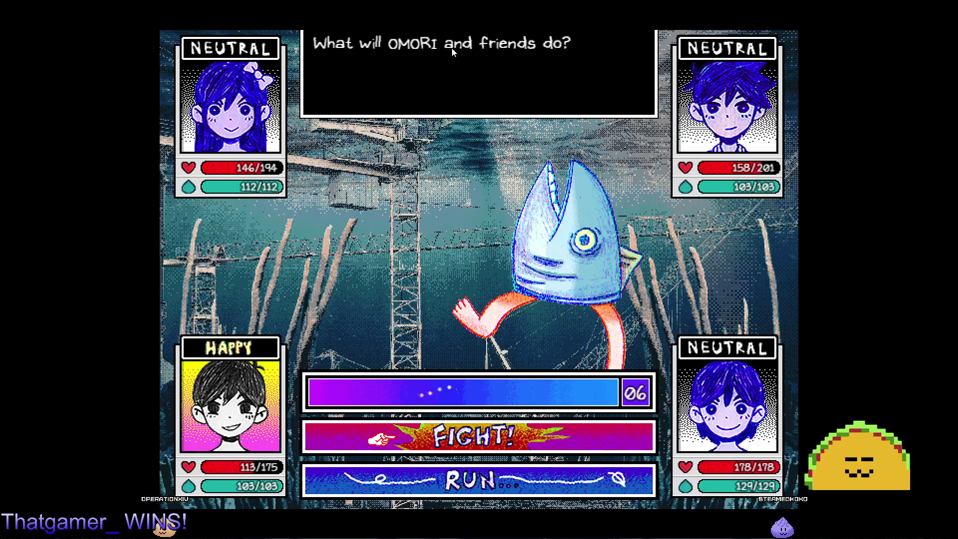
key(alt+F4)
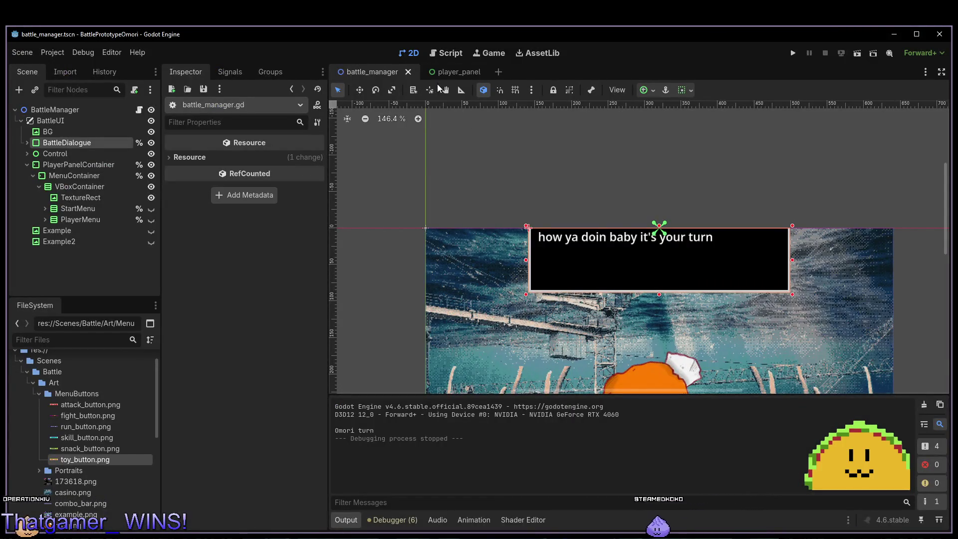
scroll(616, 215, down, 8)
scroll(633, 189, down, 3)
key(F5)
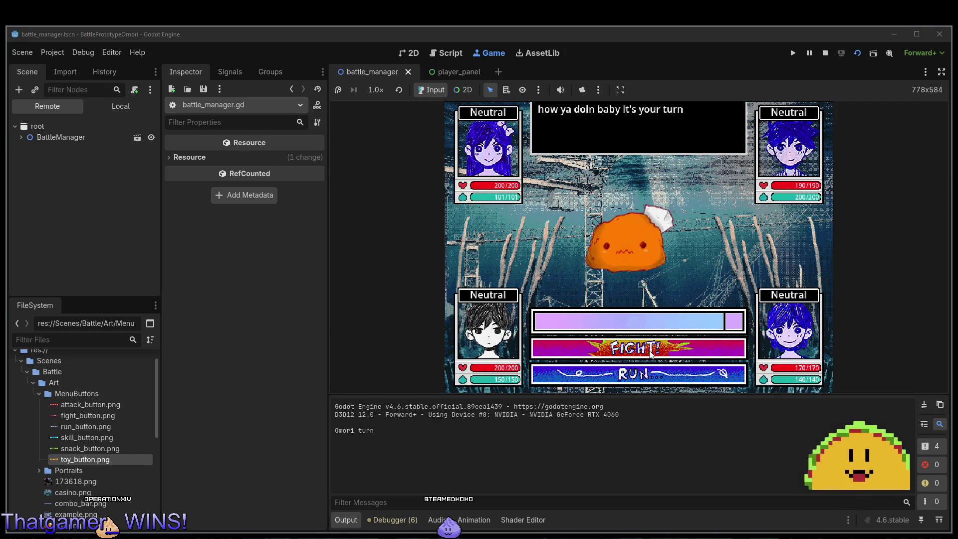
key(alt+Tab)
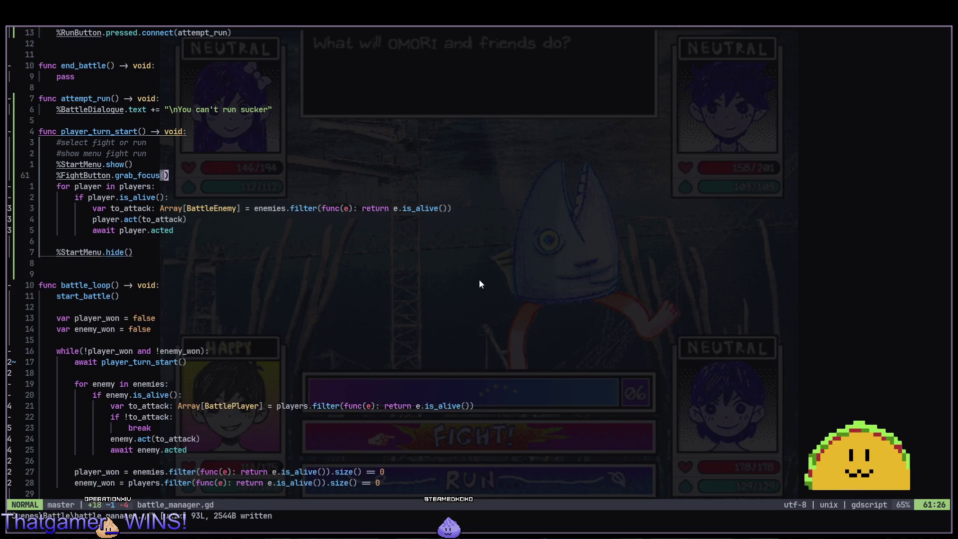
key(alt+Tab)
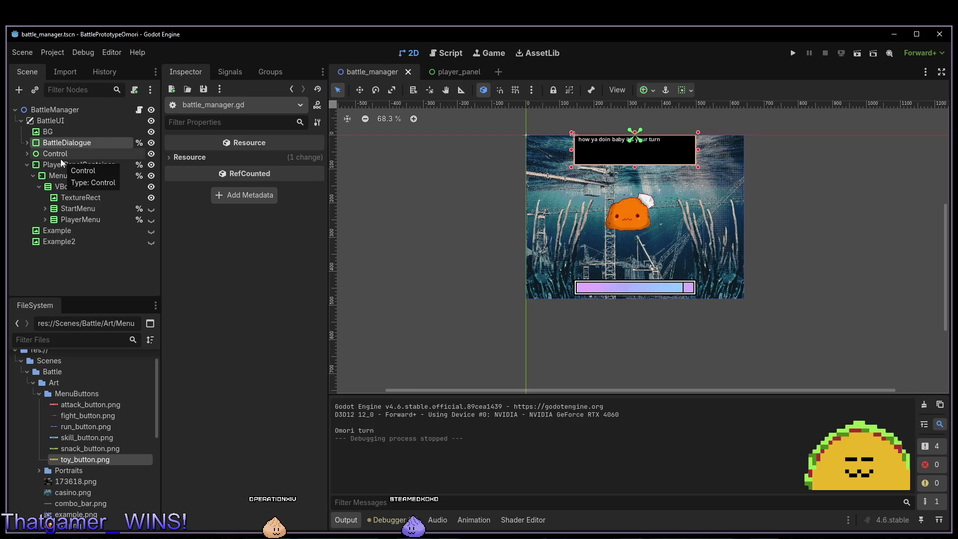
Select FightButton under StartMenu and open Quick Load for its Focused texture.
click(26, 143)
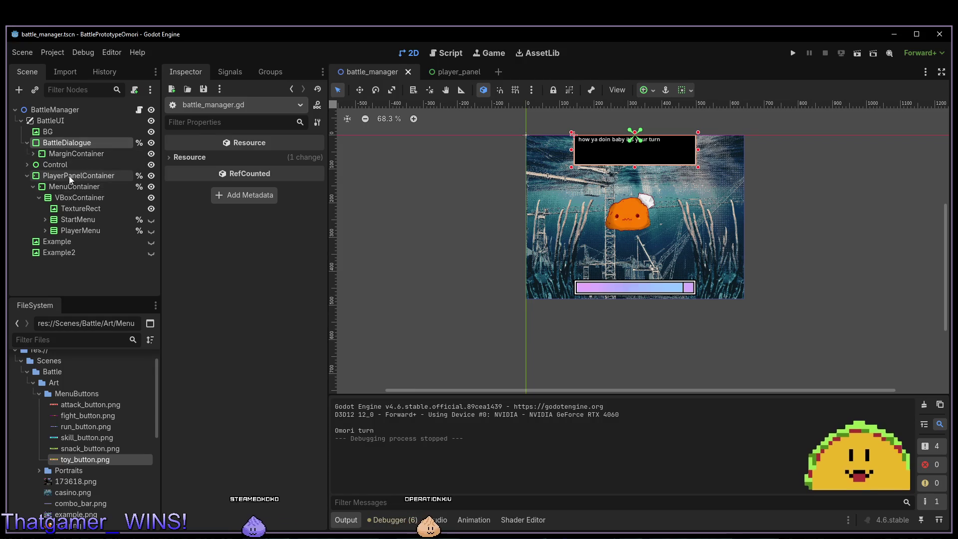
click(63, 220)
scroll(175, 278, down, 5)
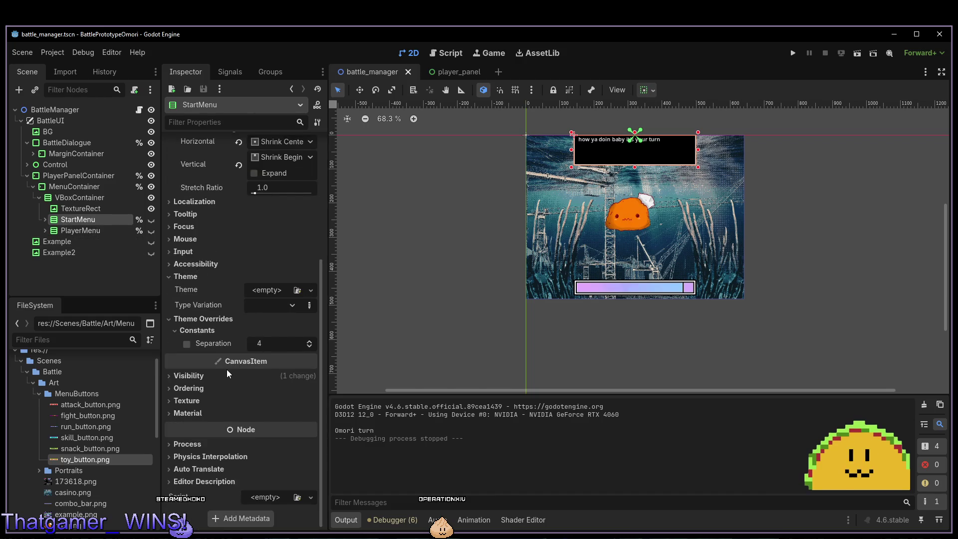
click(45, 219)
click(73, 231)
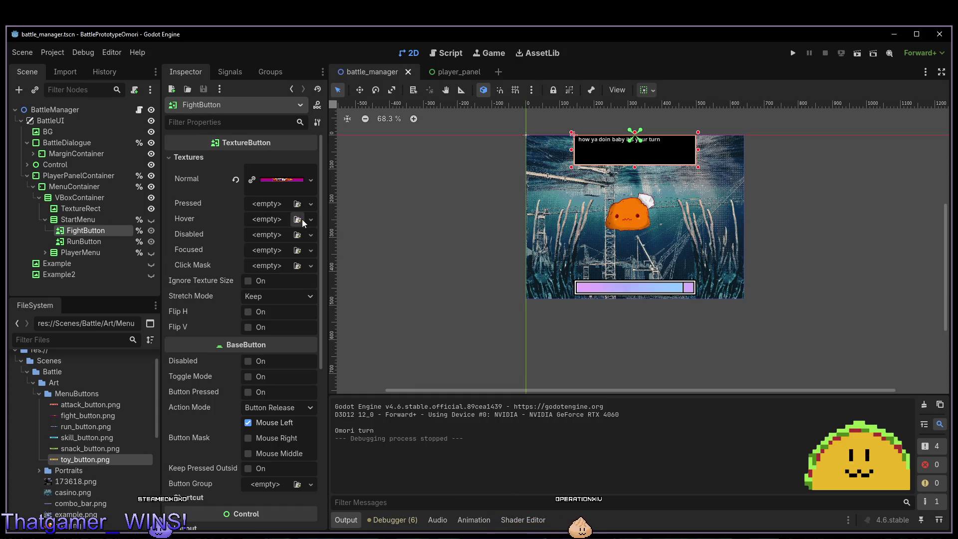
click(297, 251)
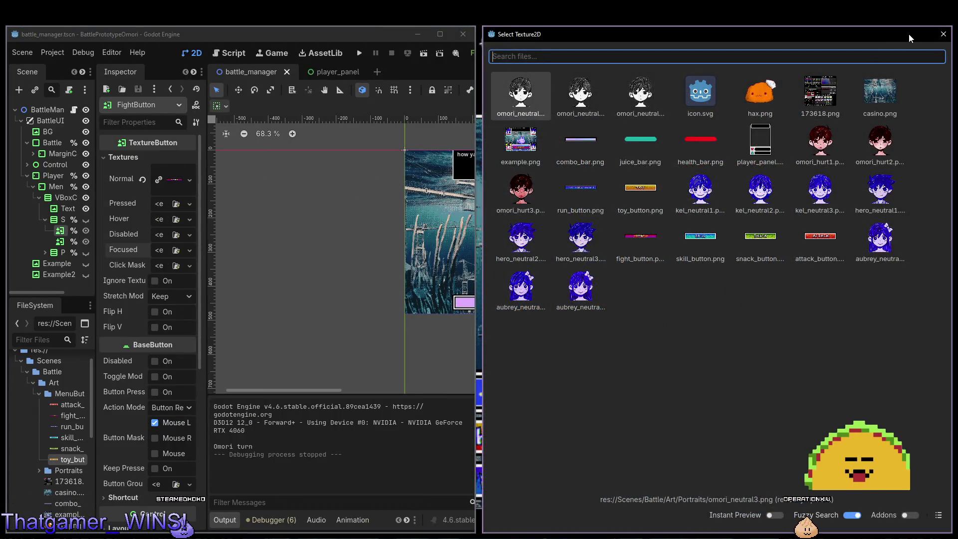
Set fight_button.png as FightButton's Focused texture and inspect its resource details.
click(941, 36)
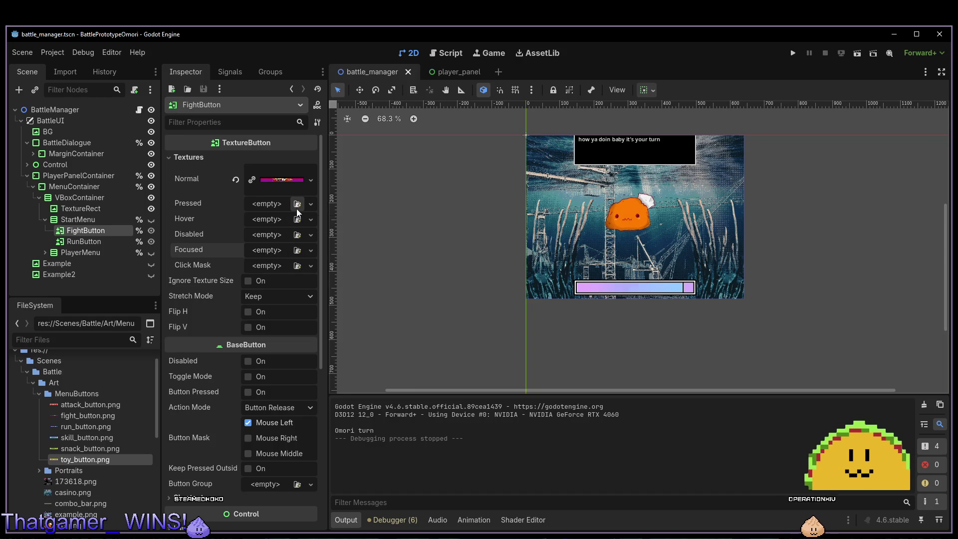
click(298, 250)
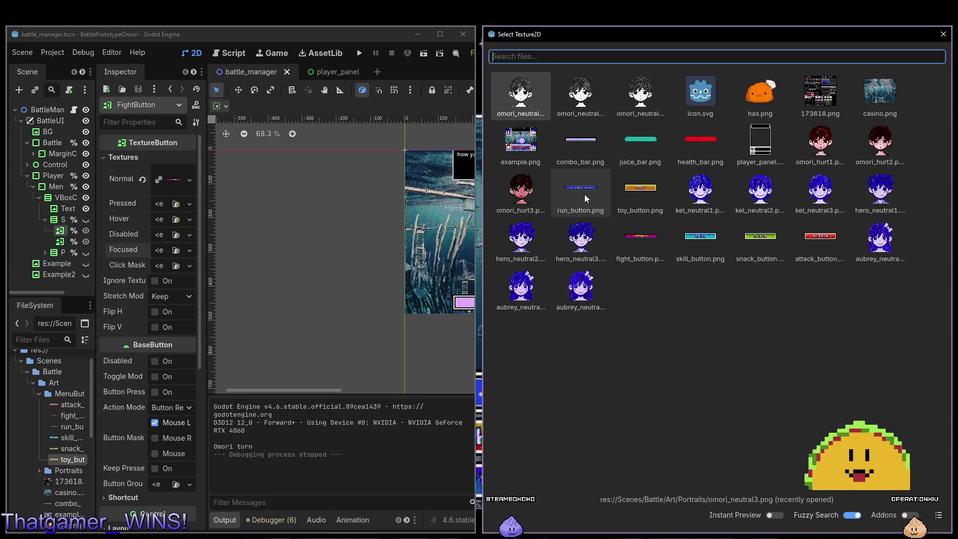
double_click(654, 253)
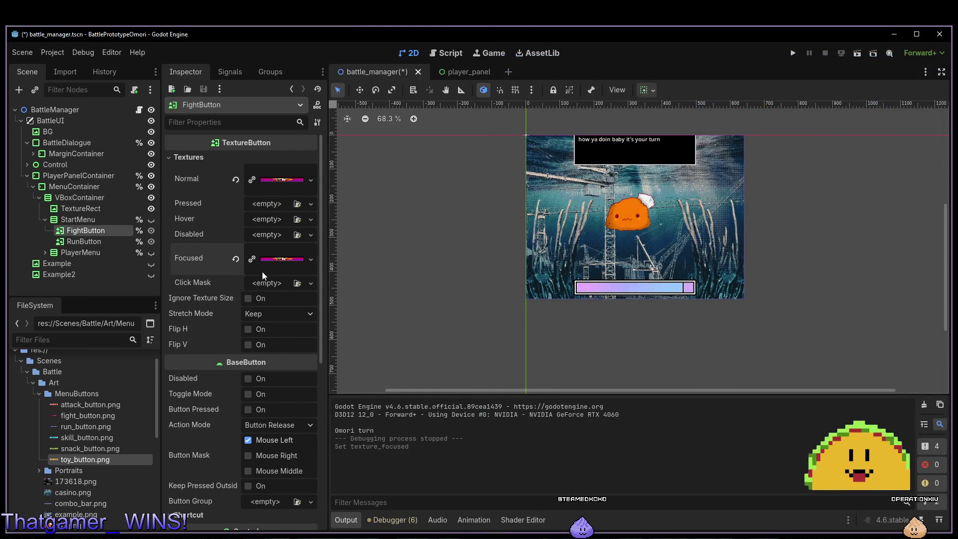
click(276, 262)
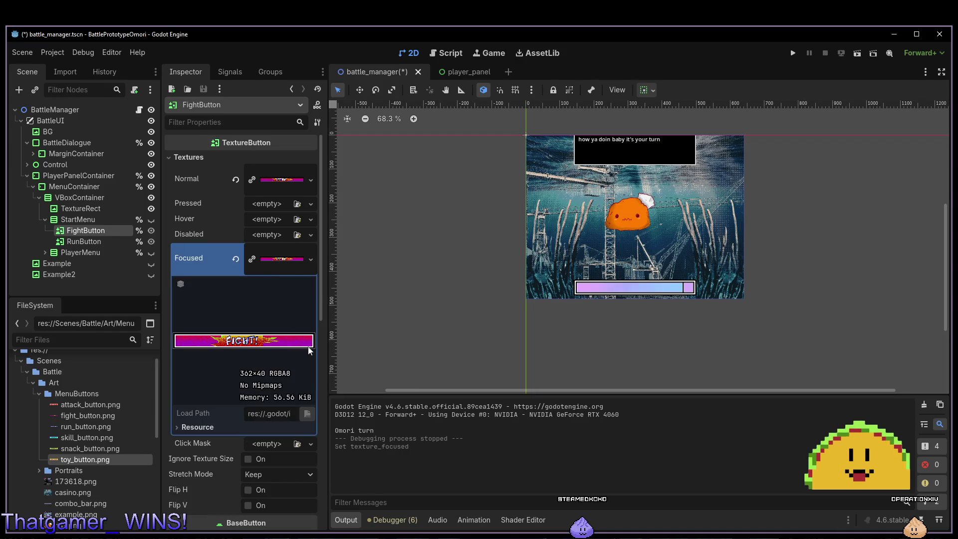
click(199, 427)
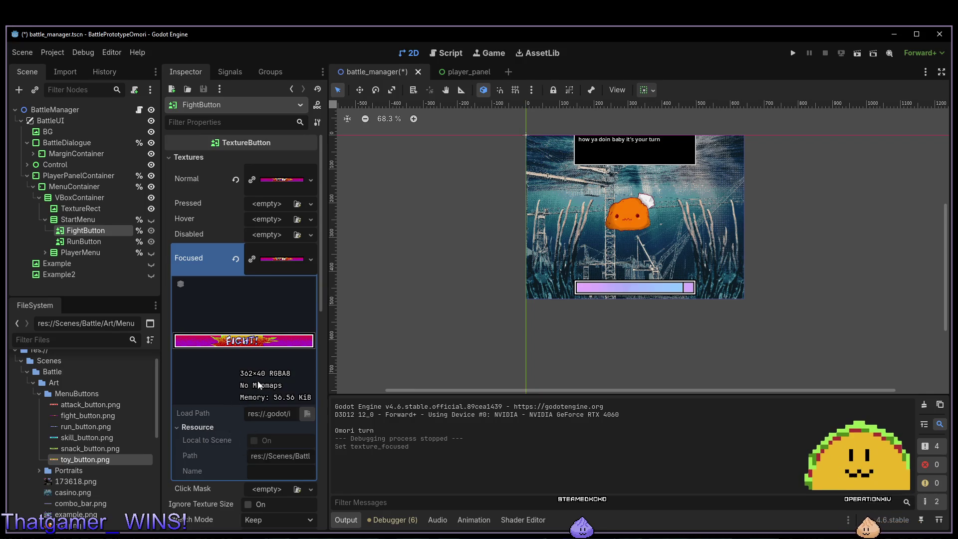
scroll(262, 378, down, 3)
scroll(262, 378, up, 3)
scroll(263, 378, down, 2)
scroll(263, 378, up, 2)
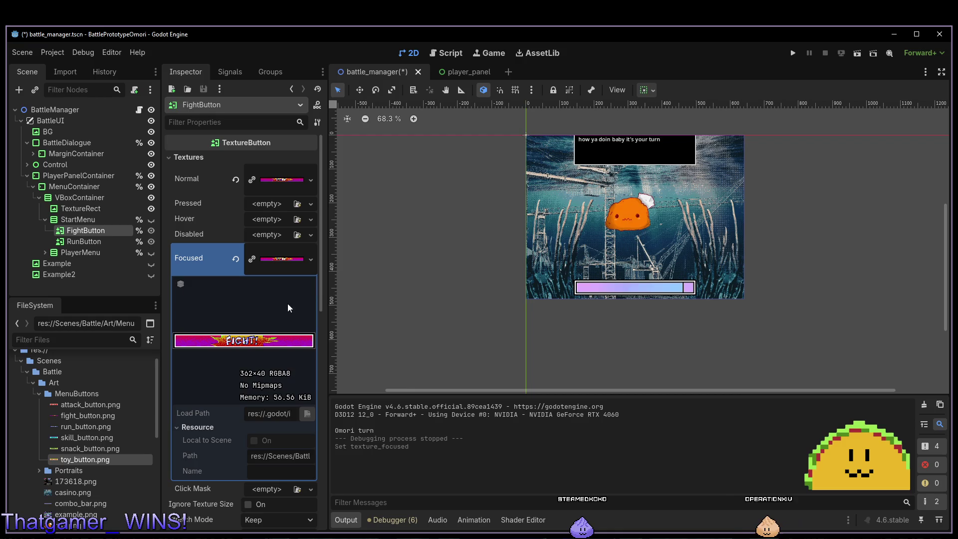
Collapse the texture details and revert the Focused texture back to empty.
click(278, 264)
click(277, 264)
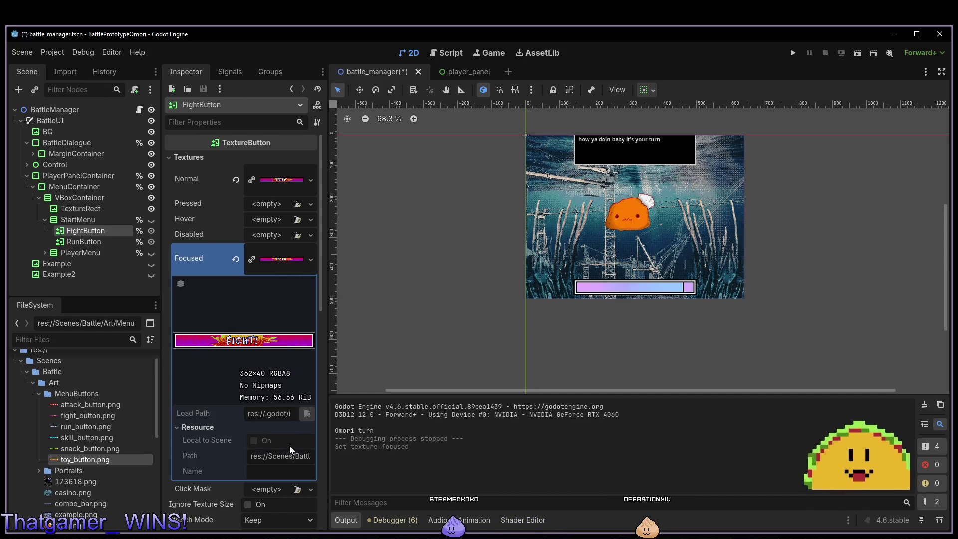
click(269, 259)
click(271, 259)
click(271, 259)
click(235, 259)
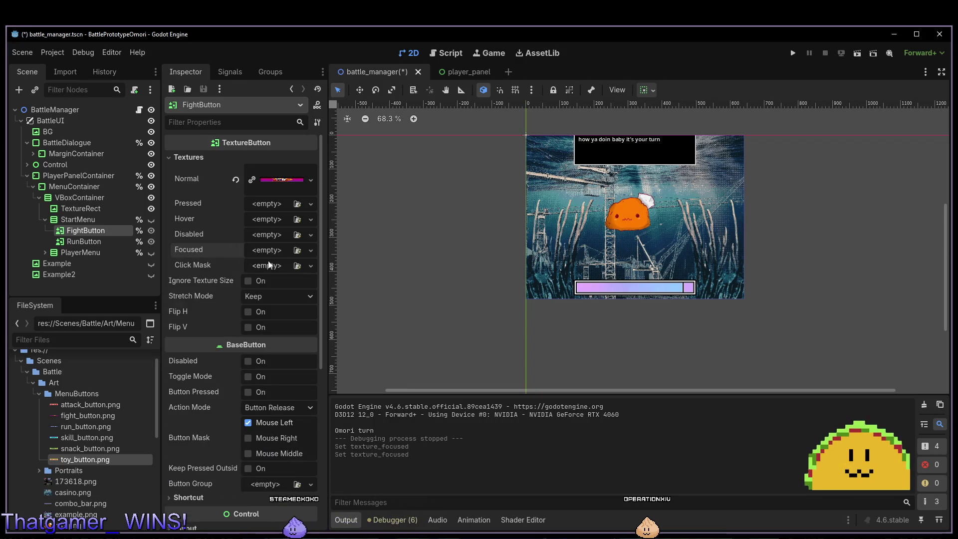
click(297, 253)
click(299, 253)
Quick Load icon.svg as FightButton's Focused texture and run the game with F5.
click(311, 250)
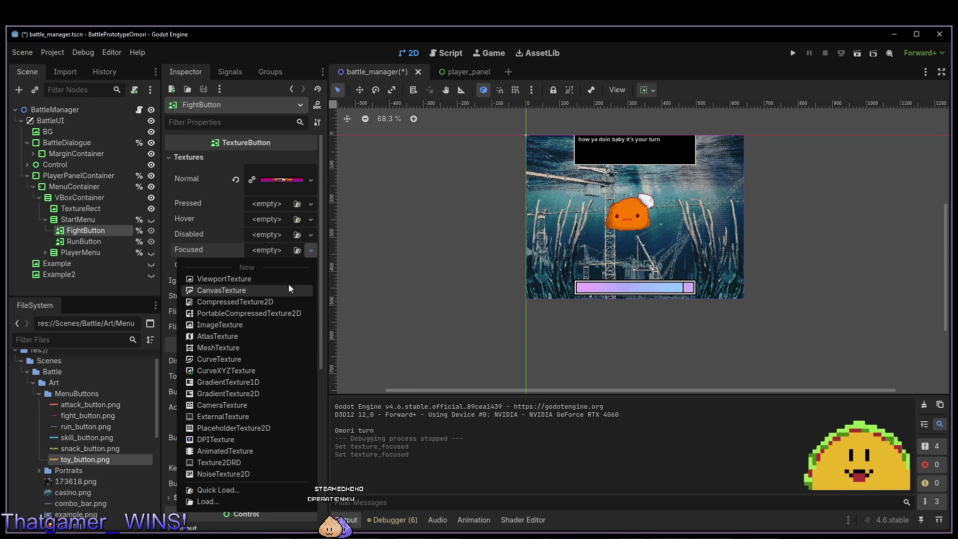
click(297, 249)
click(297, 249)
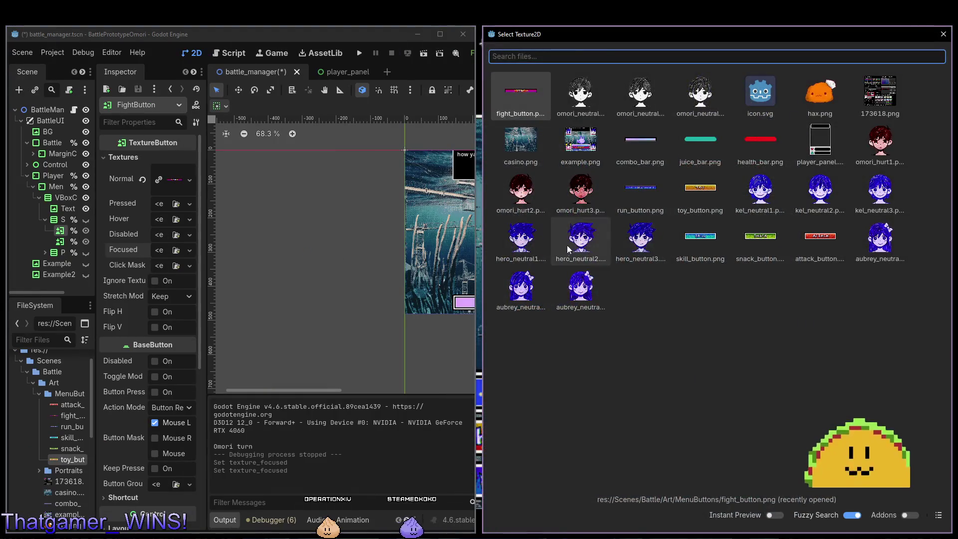
click(757, 91)
key(F5)
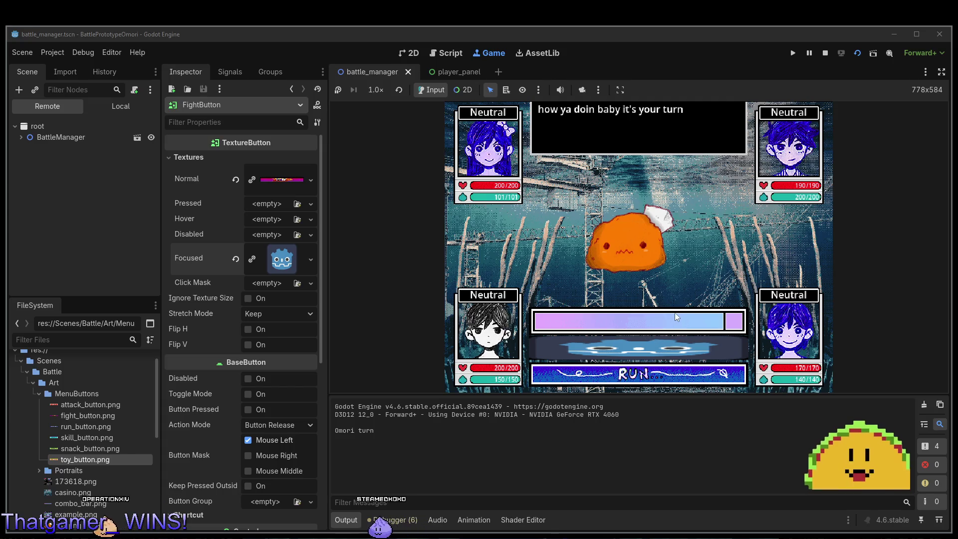
Stop the game and open Project Settings on the Input Map tab.
key(F8)
key(alt+Tab)
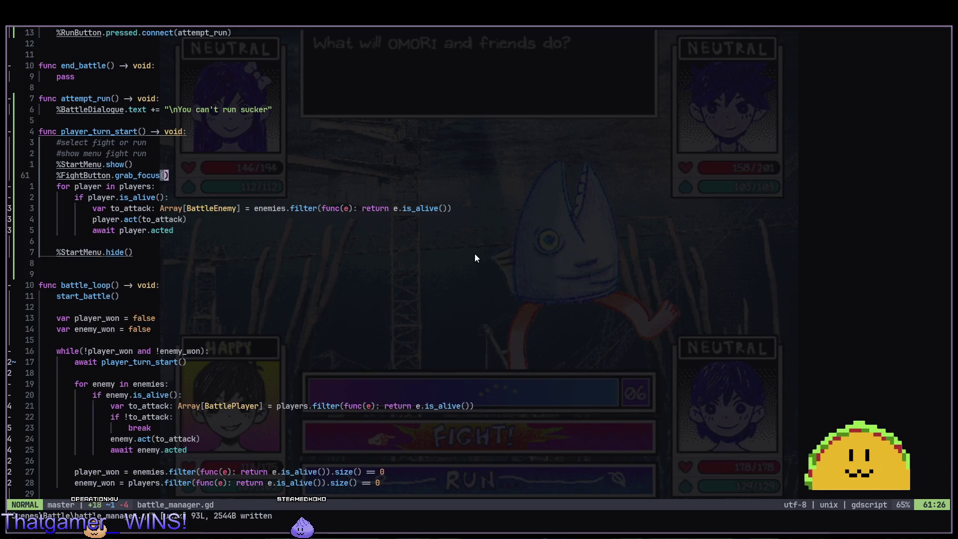
key(alt+Tab)
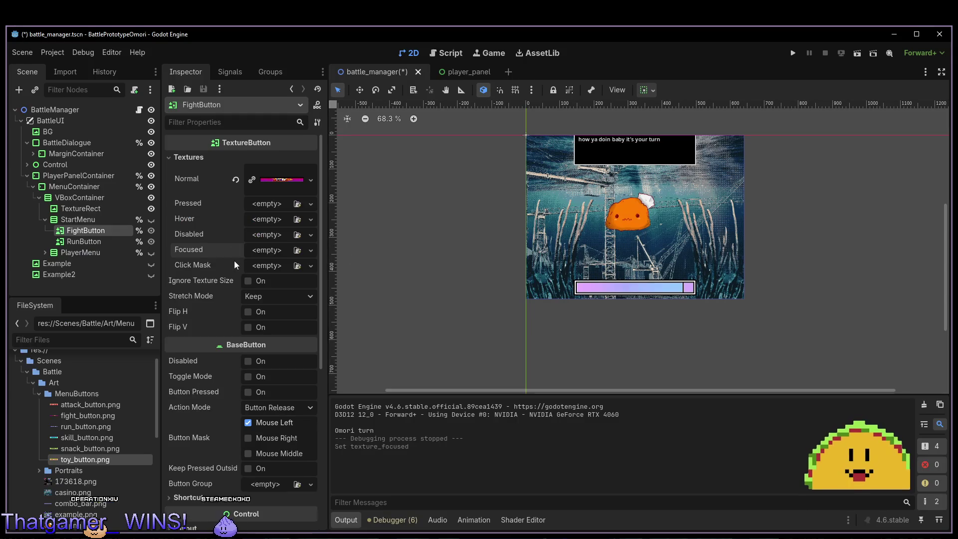
key(alt+Tab)
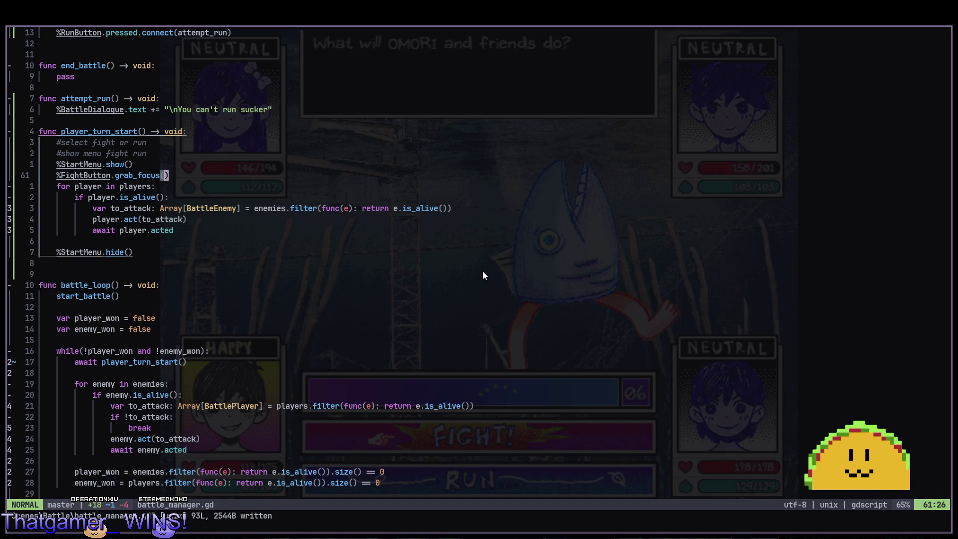
key(alt+Tab)
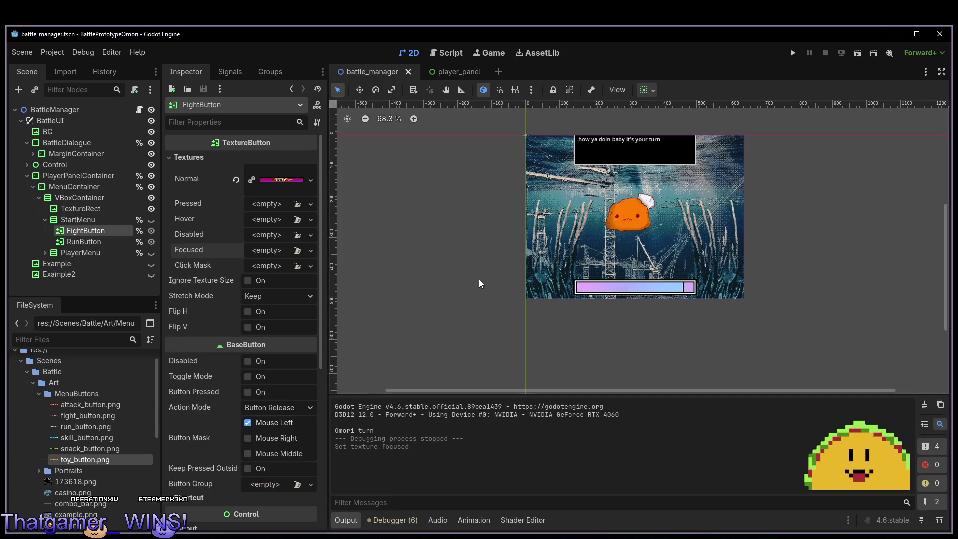
key(alt+Tab)
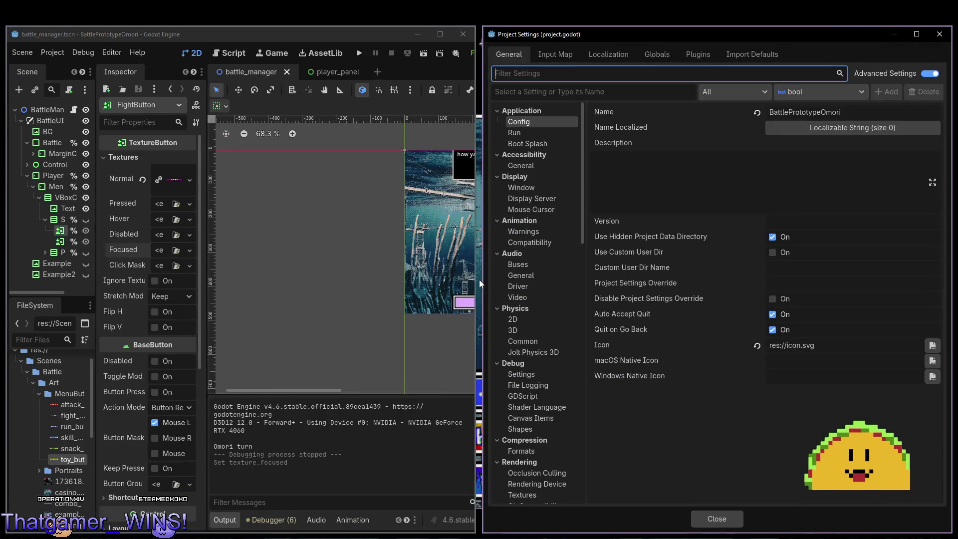
click(566, 59)
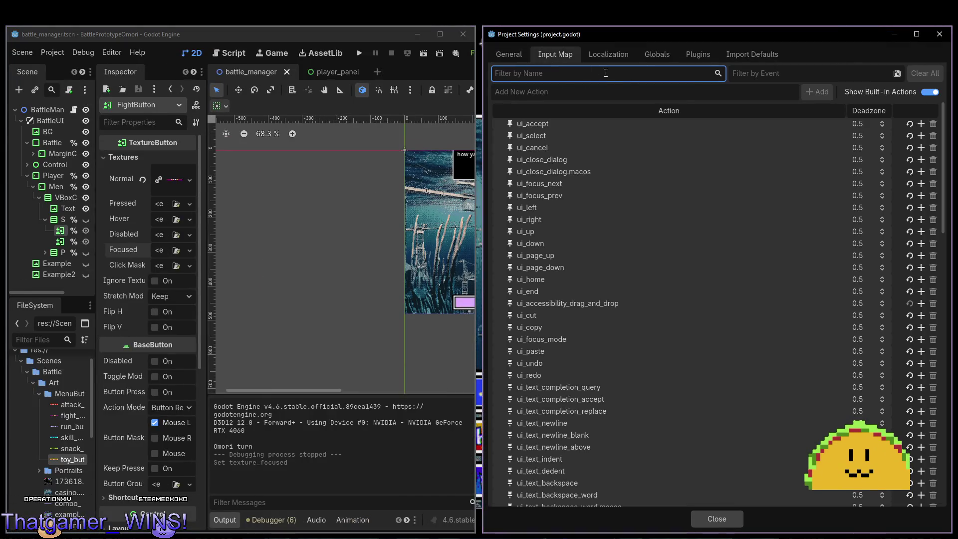
Bind physical D to ui_down and E to ui_up in the Input Map.
scroll(729, 187, down, 3)
scroll(733, 190, up, 3)
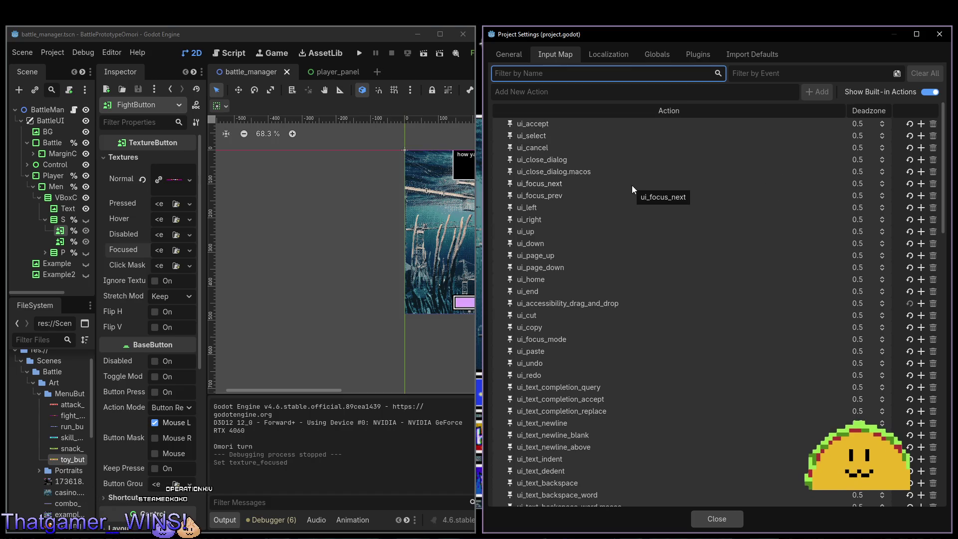
click(550, 245)
click(921, 243)
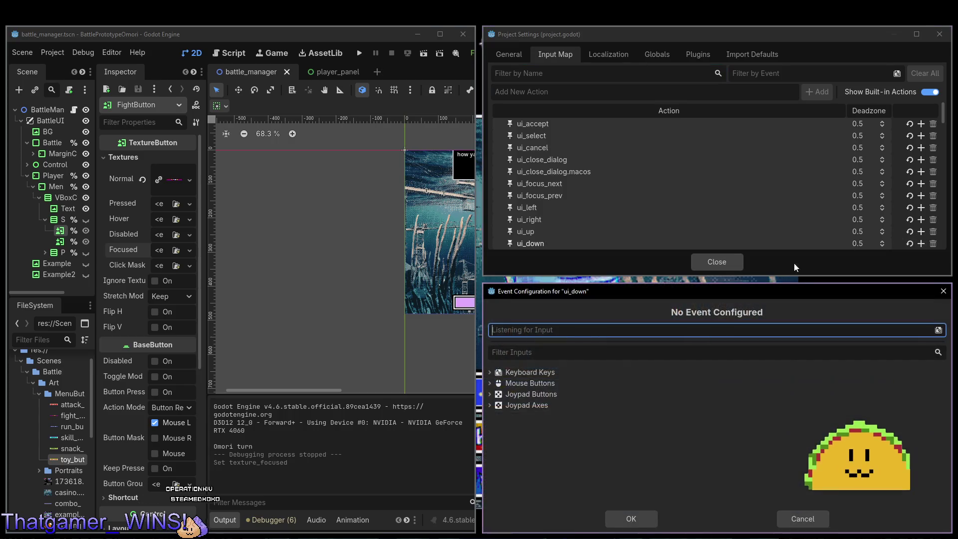
key(d)
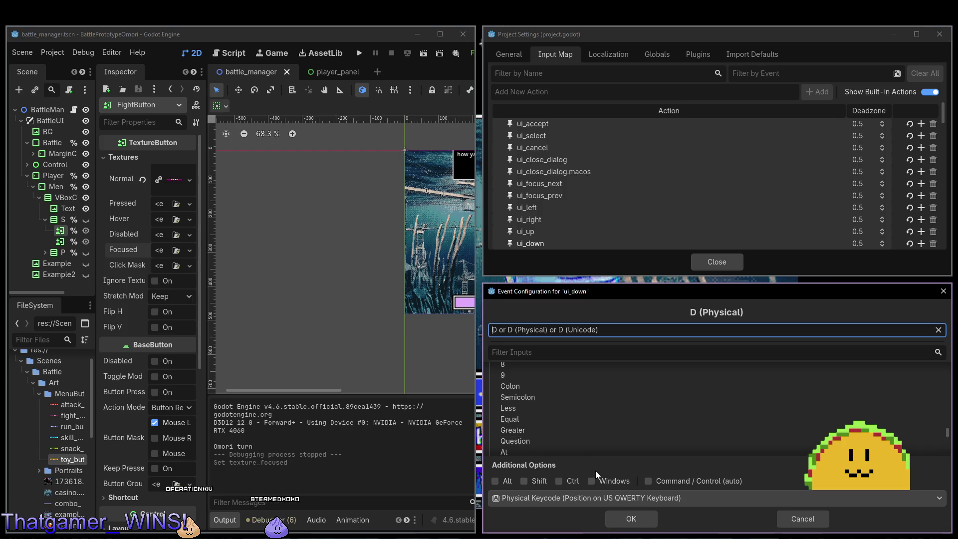
click(631, 519)
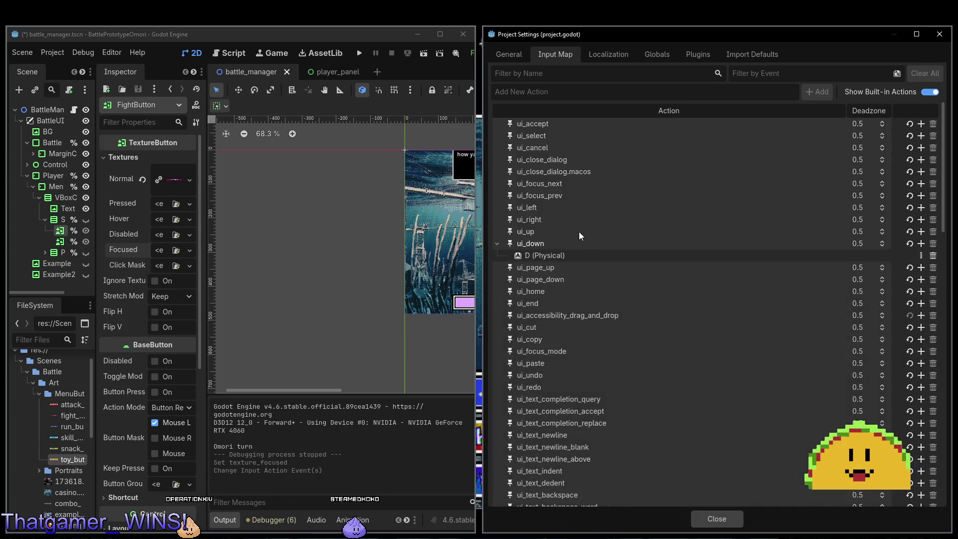
click(921, 232)
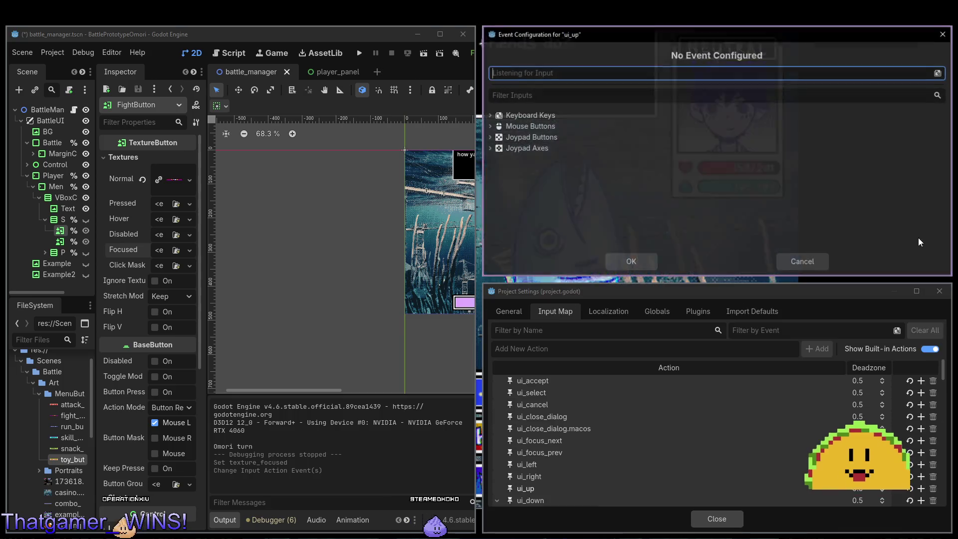
click(631, 262)
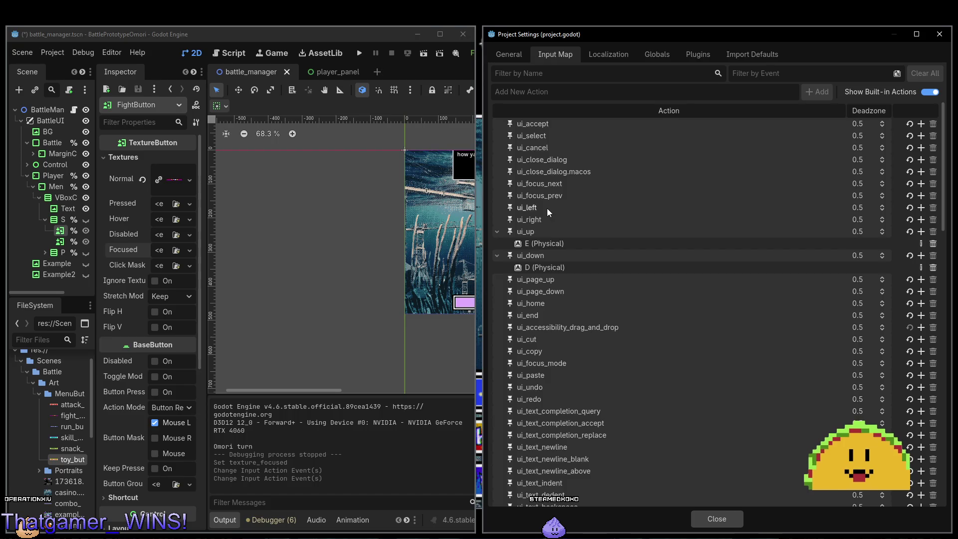
Bind physical S to ui_left and F to ui_right, then close settings and run the game.
click(921, 207)
key(s)
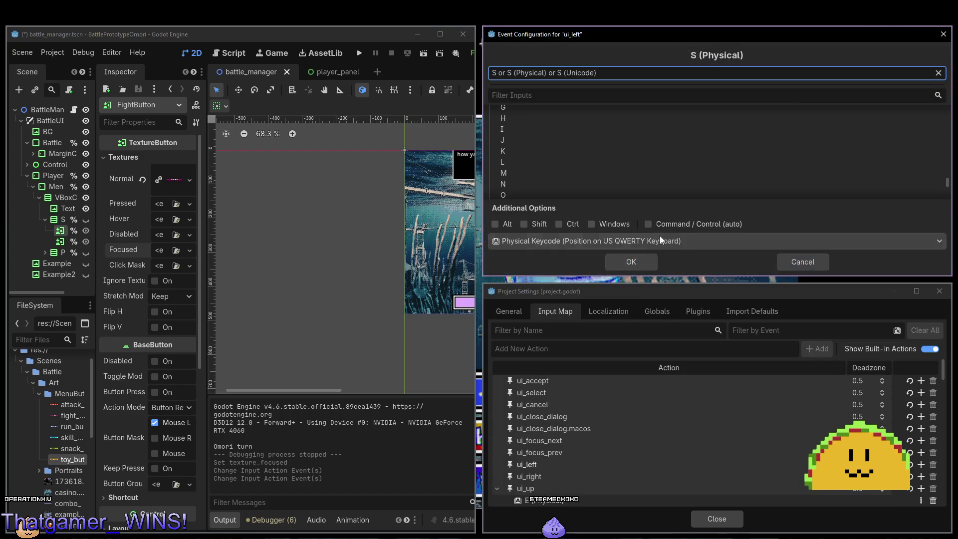
click(631, 261)
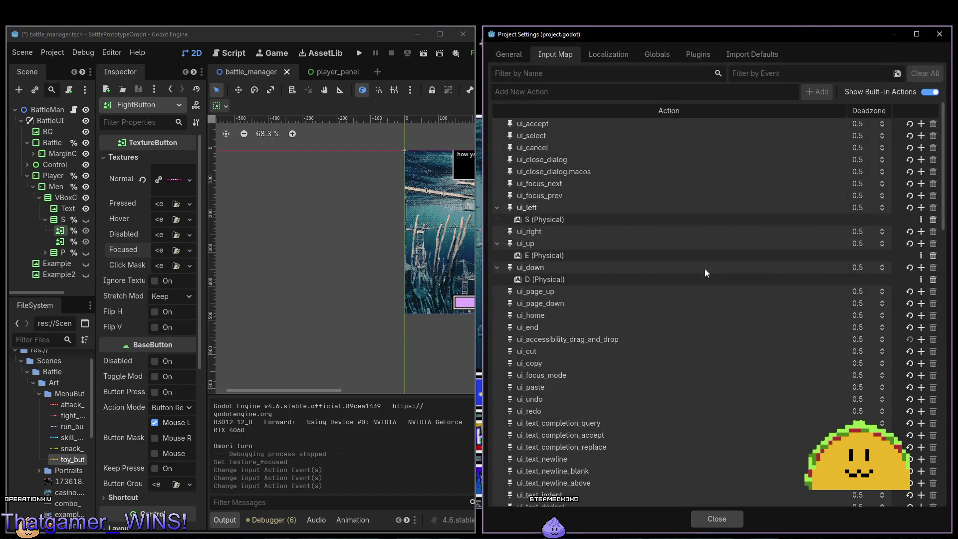
click(921, 231)
key(f)
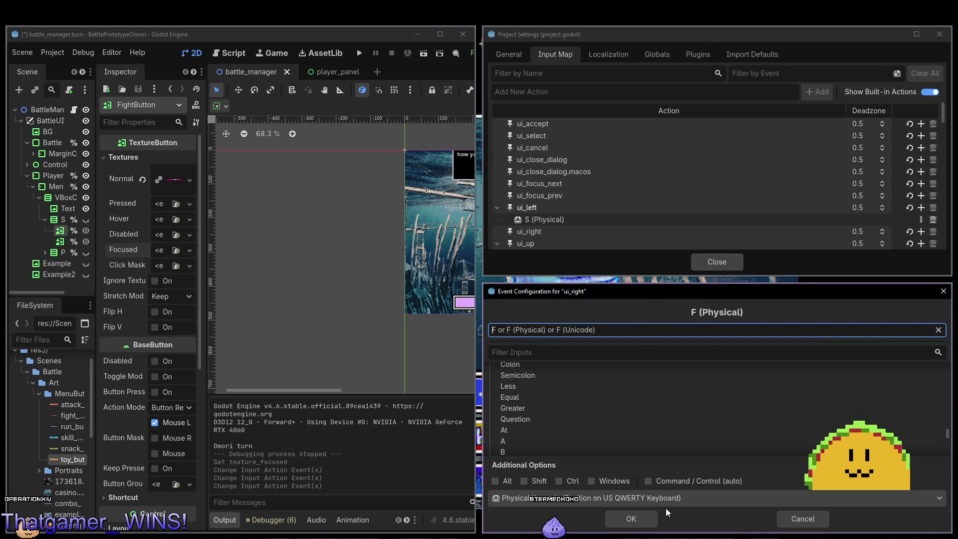
click(647, 519)
key(Escape)
key(F5)
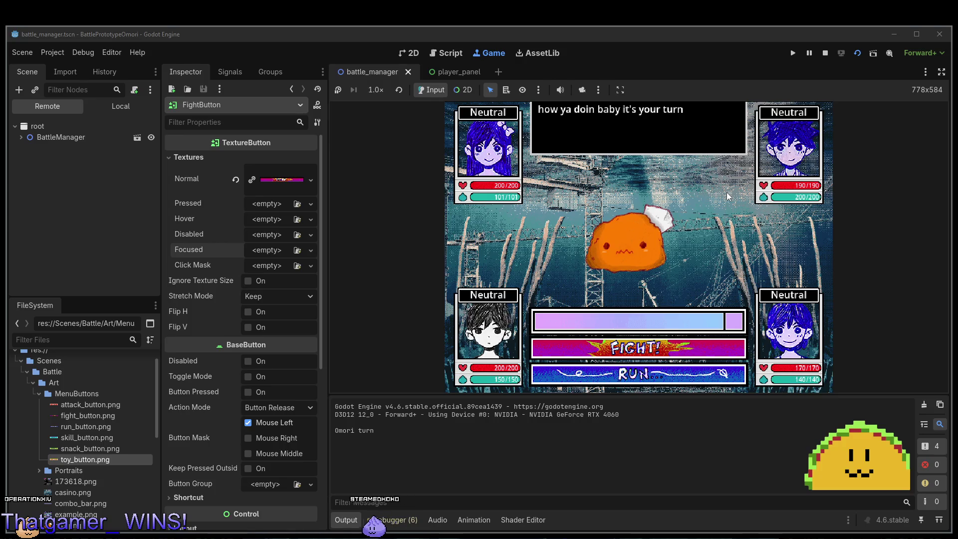
Leave the running battle and bring up the Godot editor's settings window.
key(alt+Tab)
key(alt+Tab)
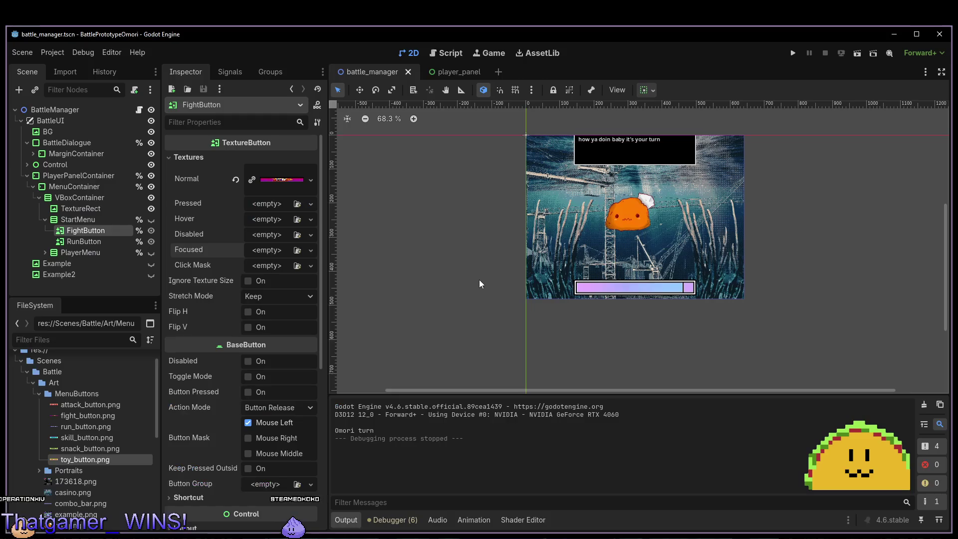
key(alt+Tab)
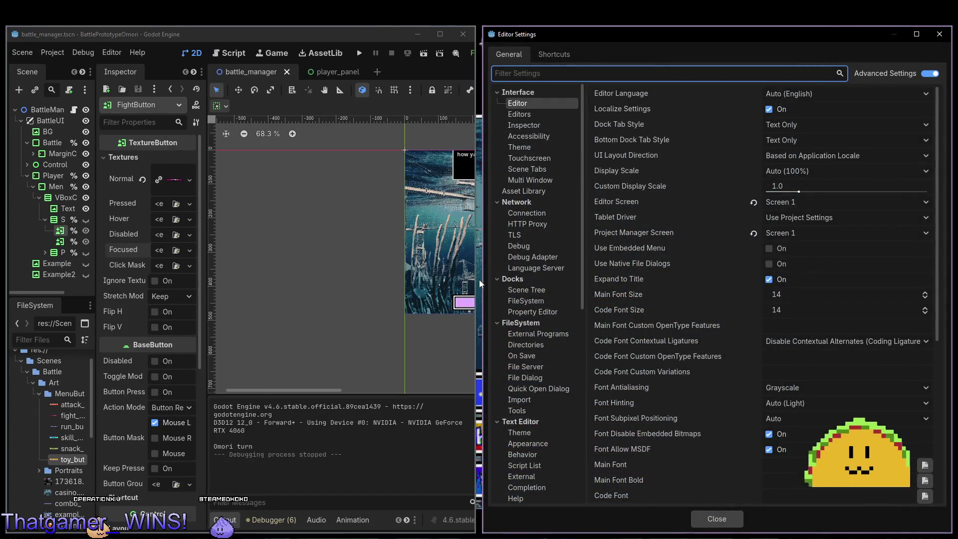
key(alt+Tab)
key(alt+Tab)
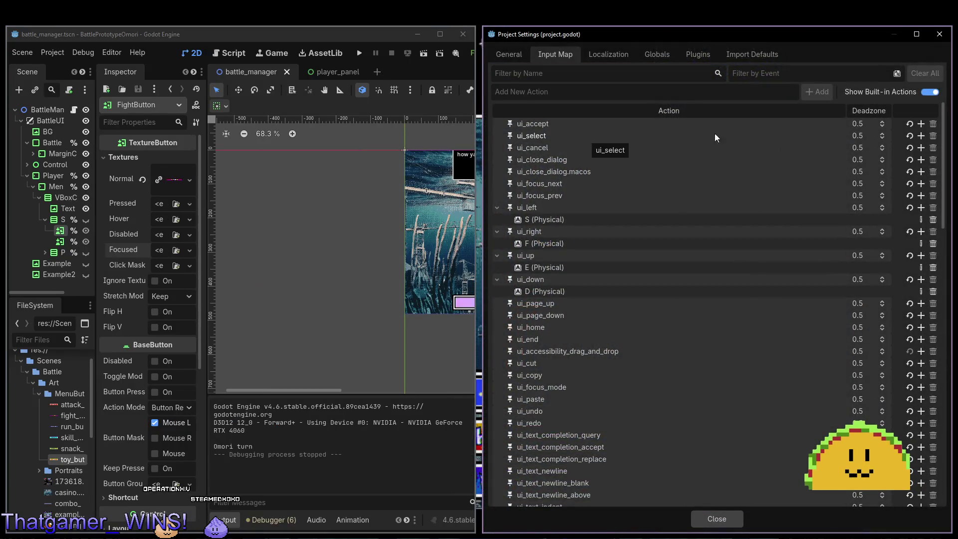
Add physical J as a ui_select key binding.
click(920, 137)
key(Return)
key(BackSpace)
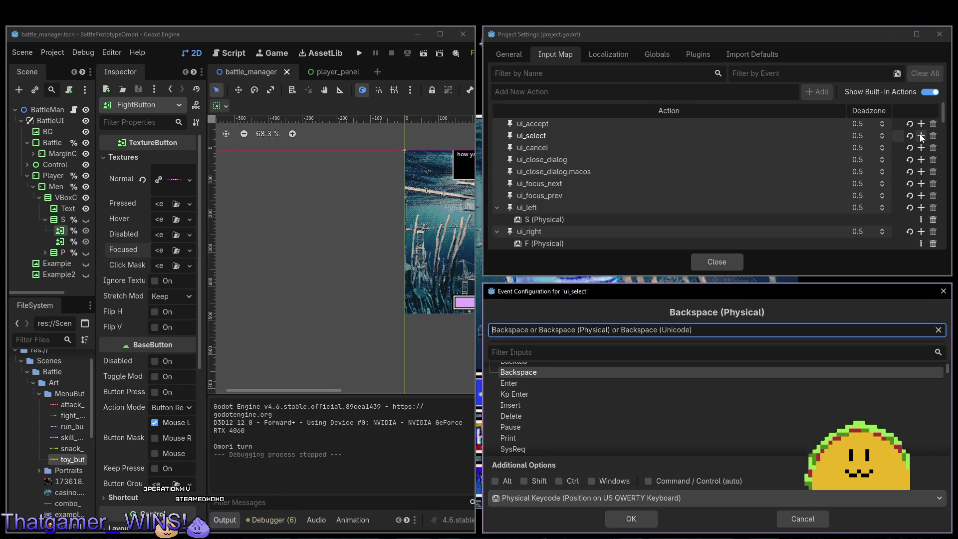
key(j)
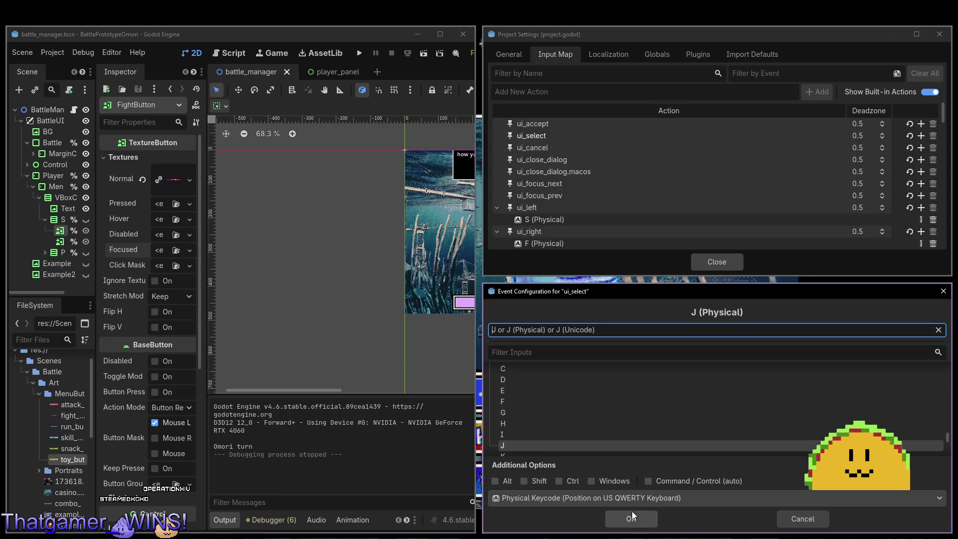
click(631, 519)
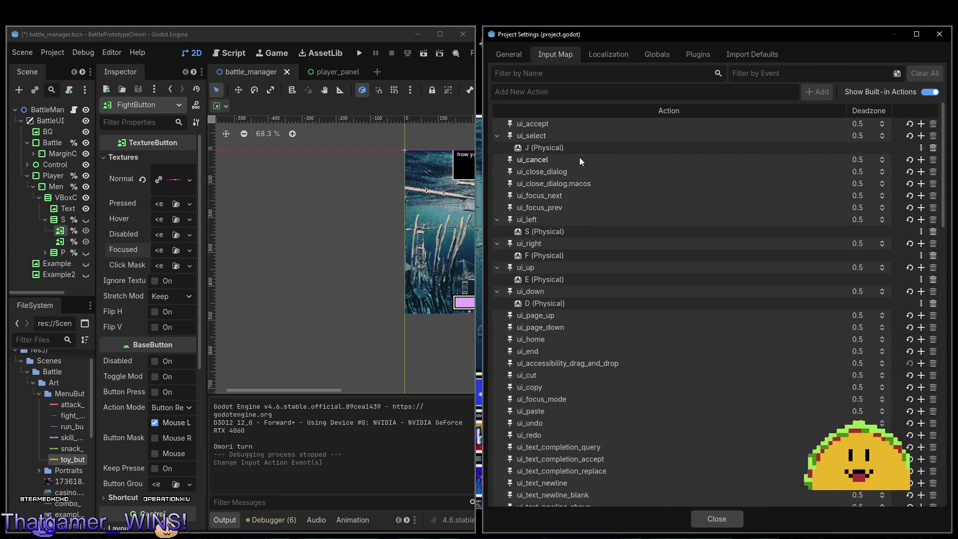
Add physical K to ui_cancel, close Project Settings, and run the game.
click(921, 160)
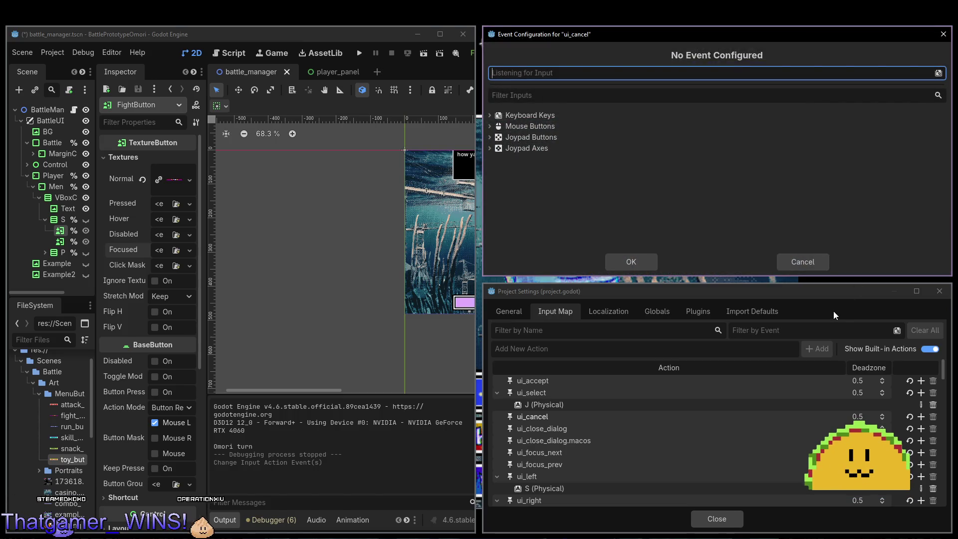
key(k)
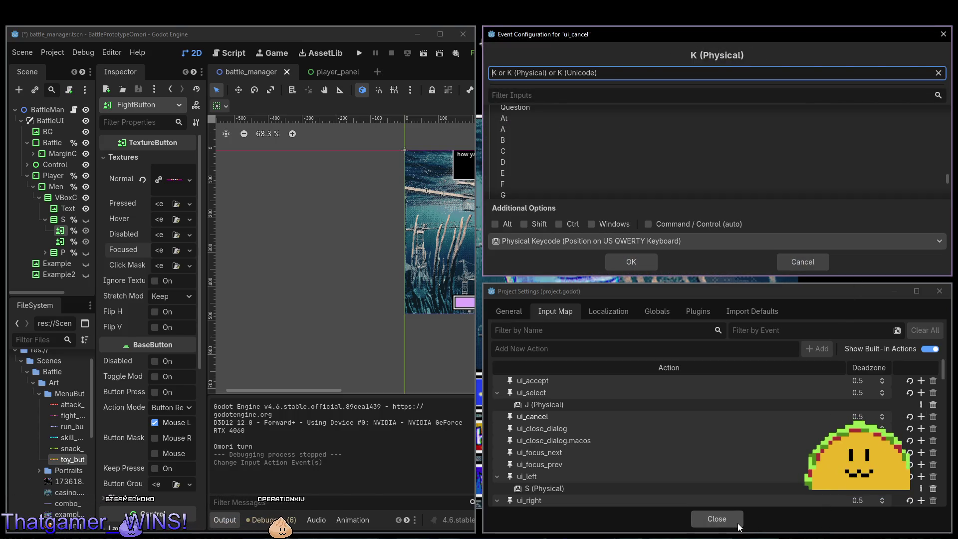
click(735, 521)
click(631, 262)
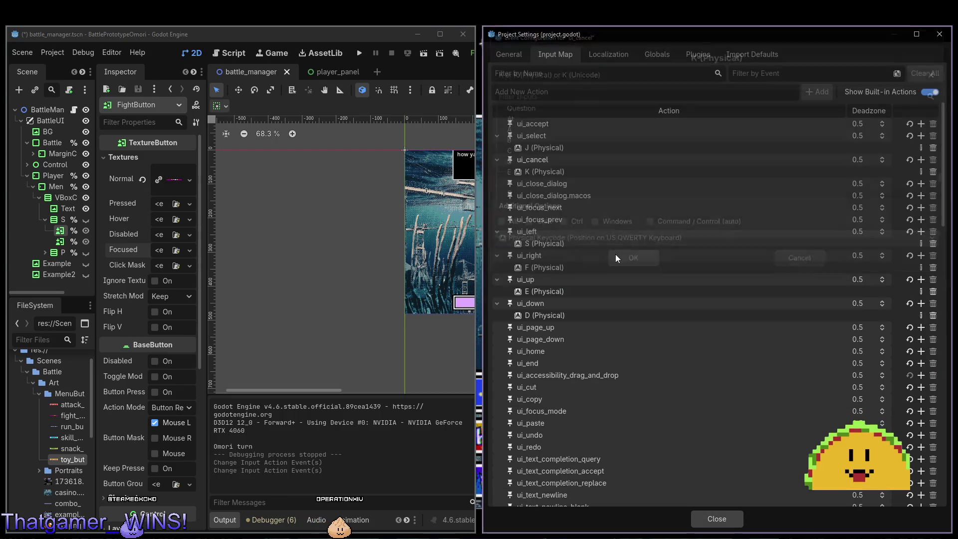
click(717, 519)
key(F5)
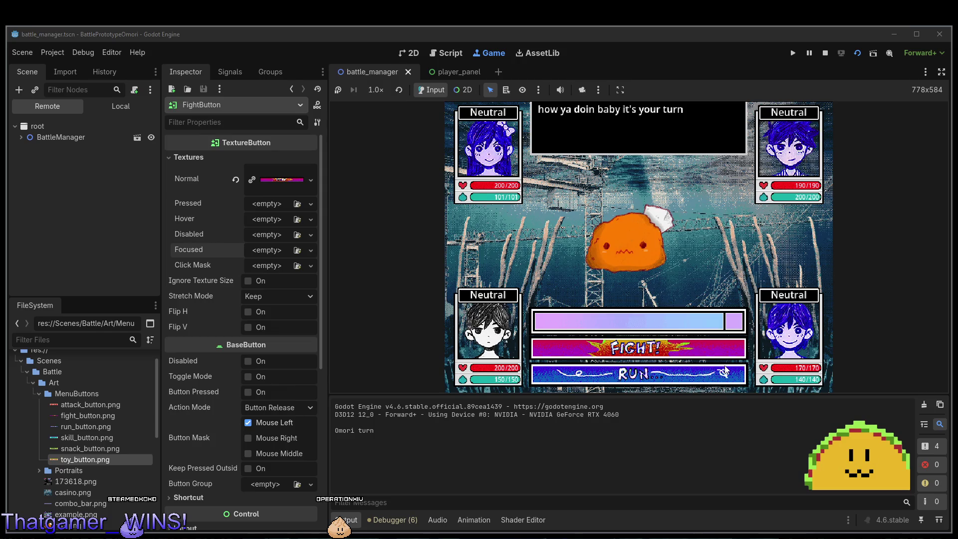
Relaunch the battle scene test and bring battle_manager.gd in Neovim back to the front.
key(alt+Tab)
key(alt+Tab)
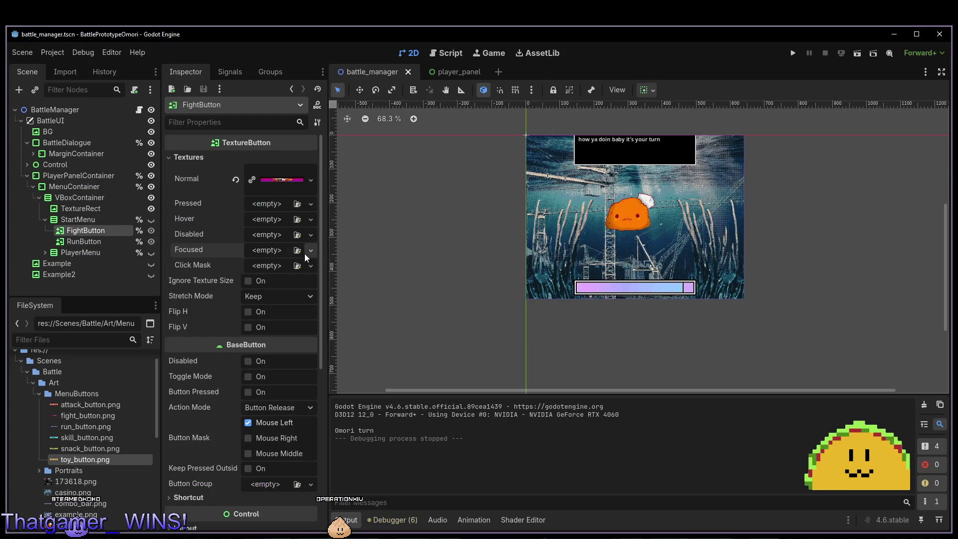
key(alt+Tab)
key(alt+Tab)
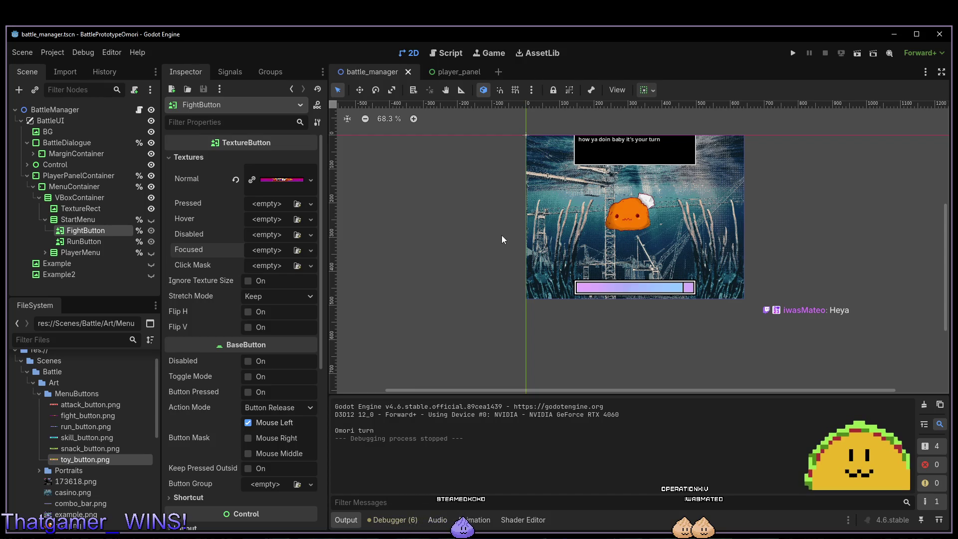
key(F6)
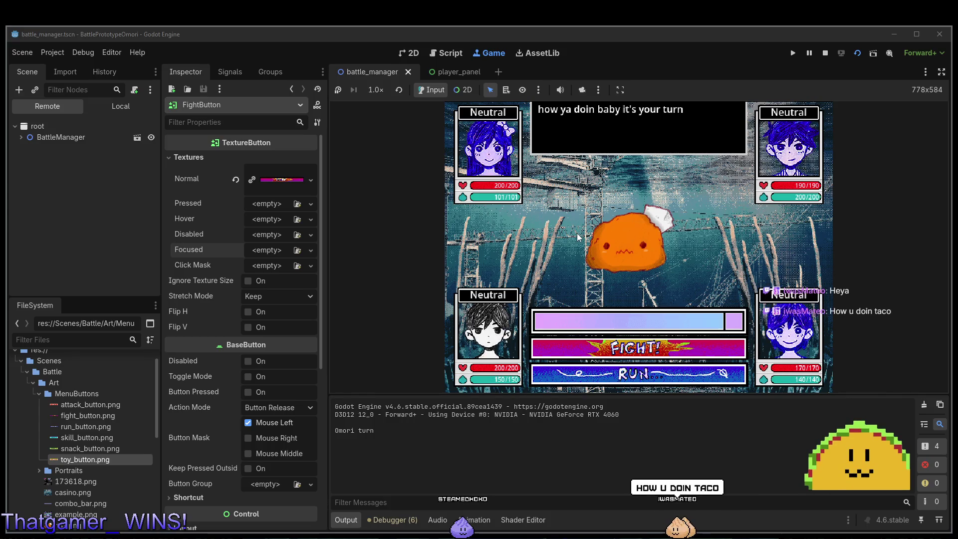
key(alt+Tab)
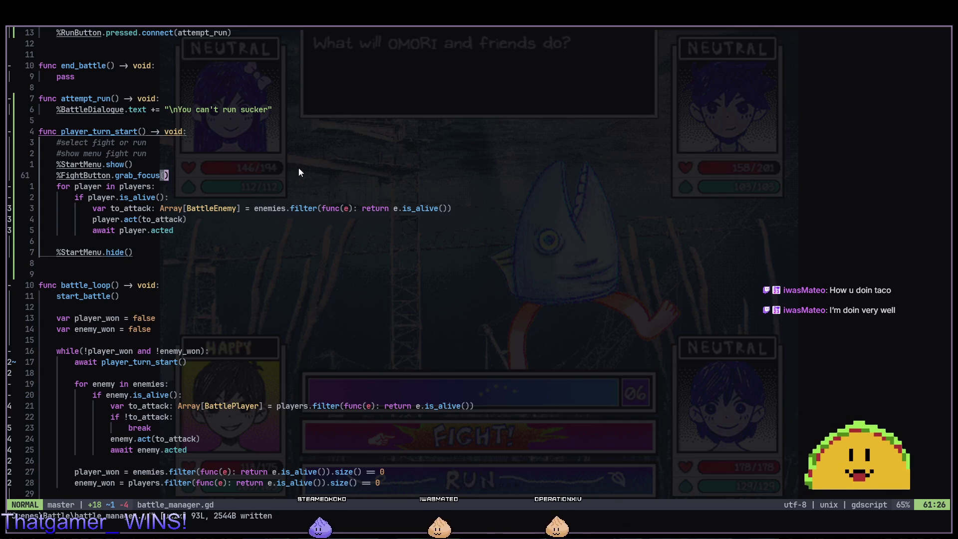
Move up to the show-menu comment in battle_manager.gd, then return to the stopped Godot editor.
key(k)
key(k)
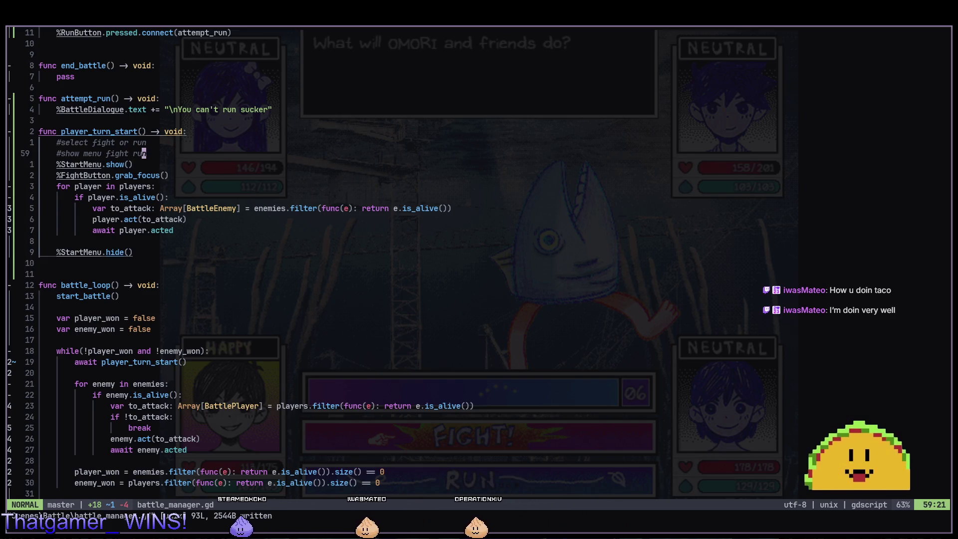
key(alt+Tab)
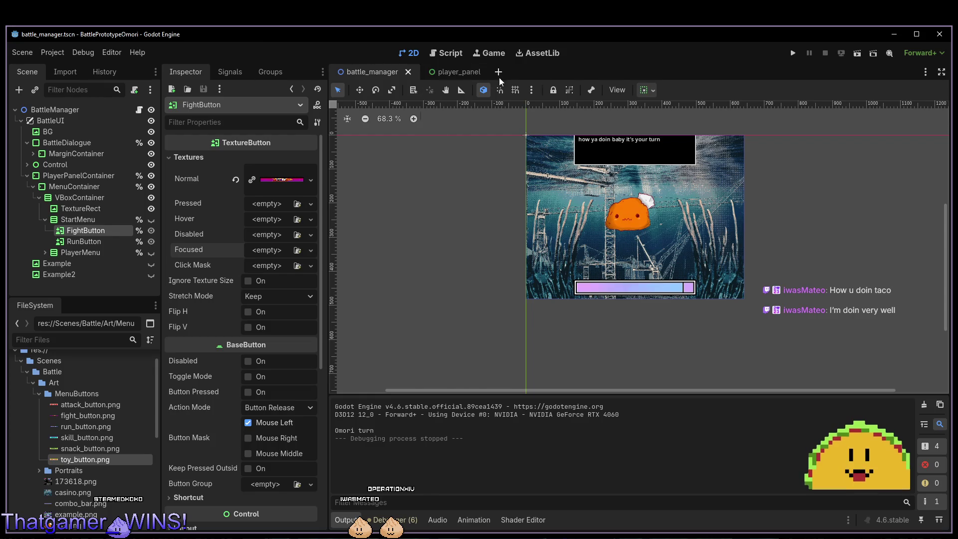
Collapse the MenuButtons folder at the top of the FileSystem dock.
scroll(97, 436, up, 2)
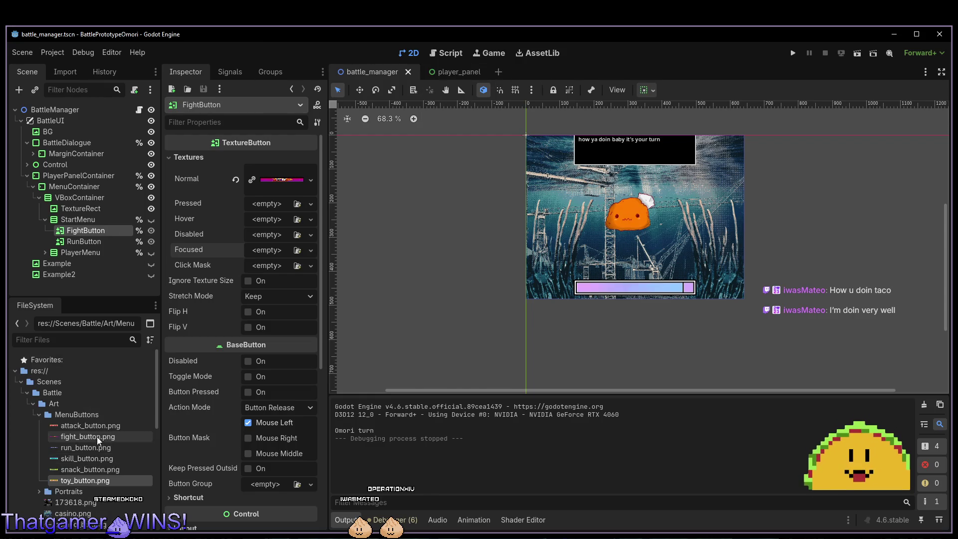
click(39, 415)
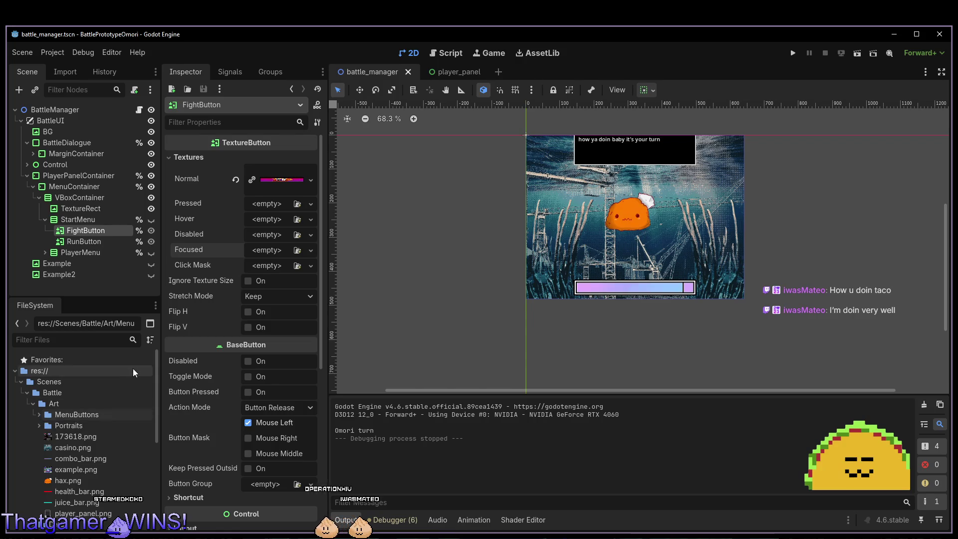
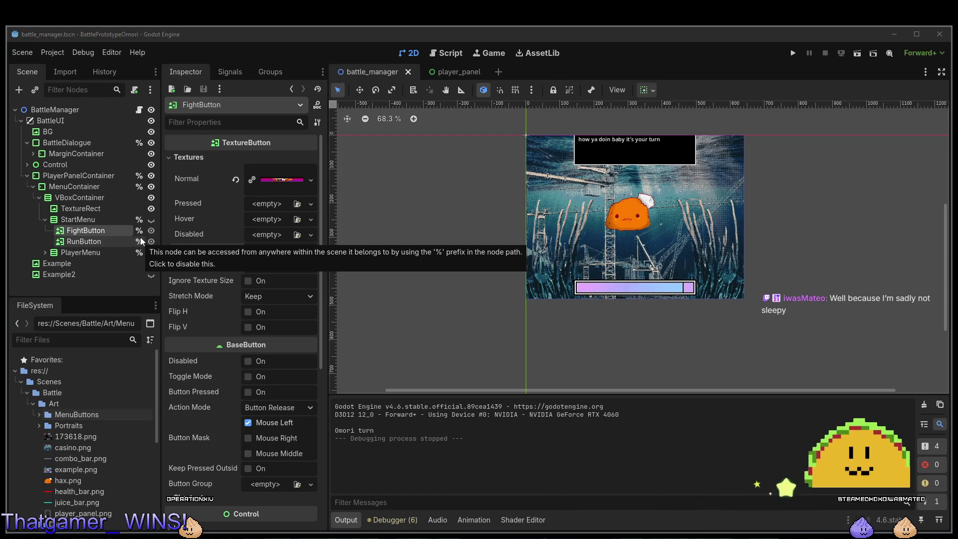
Bring up the texture choices for FightButton's Focused slot in the Inspector's Textures section.
click(324, 40)
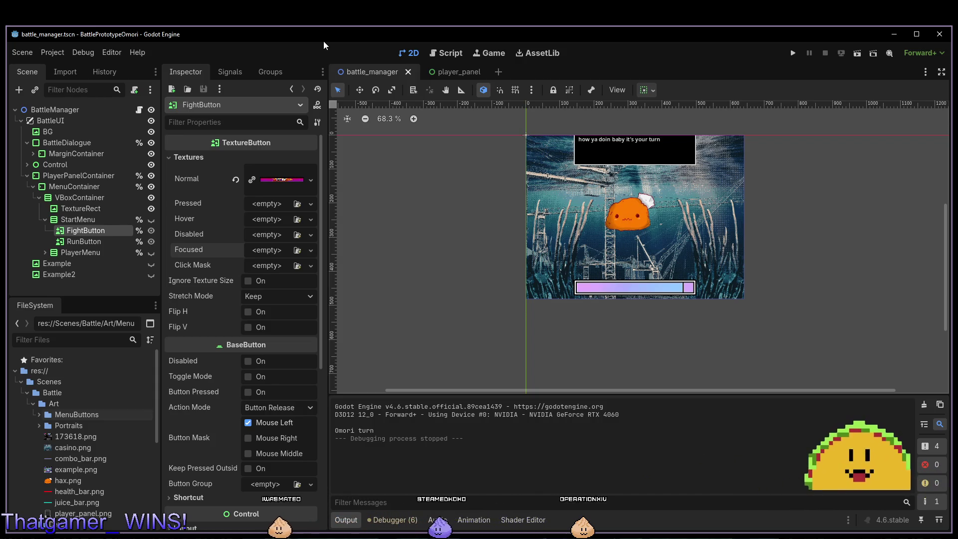
click(264, 253)
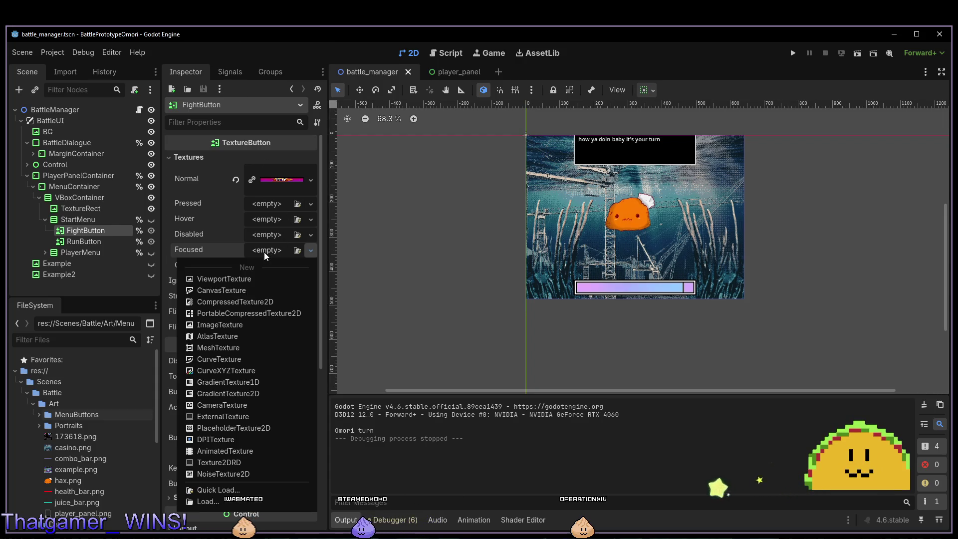
click(264, 253)
click(265, 252)
click(264, 252)
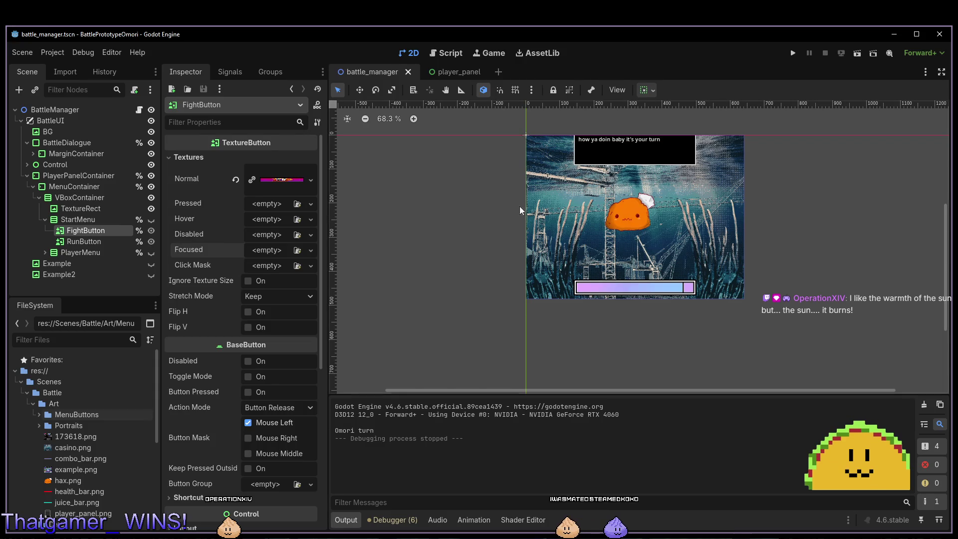
scroll(554, 228, down, 1)
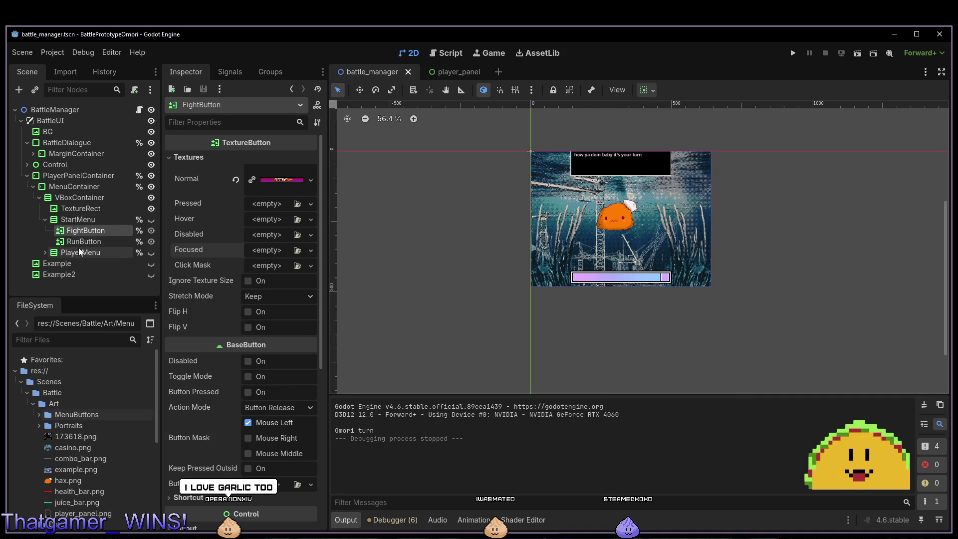
Save the FightButton branch as menu_button.tscn, retrying after one cancelled attempt.
right_click(74, 233)
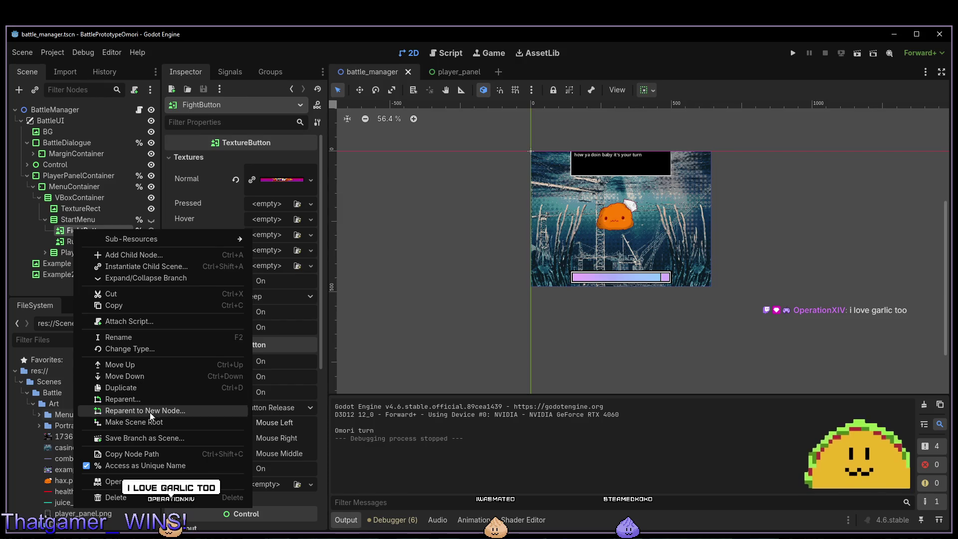
click(146, 437)
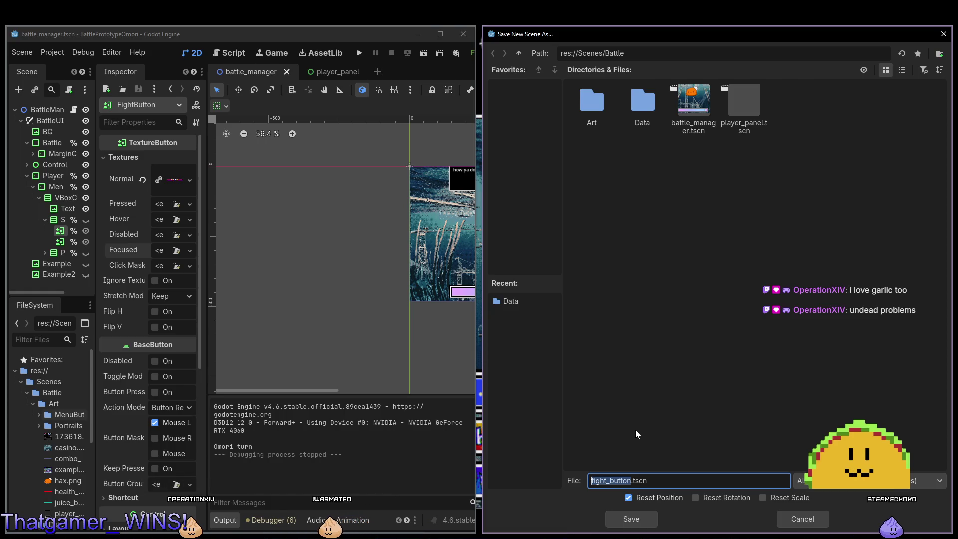
key(Escape)
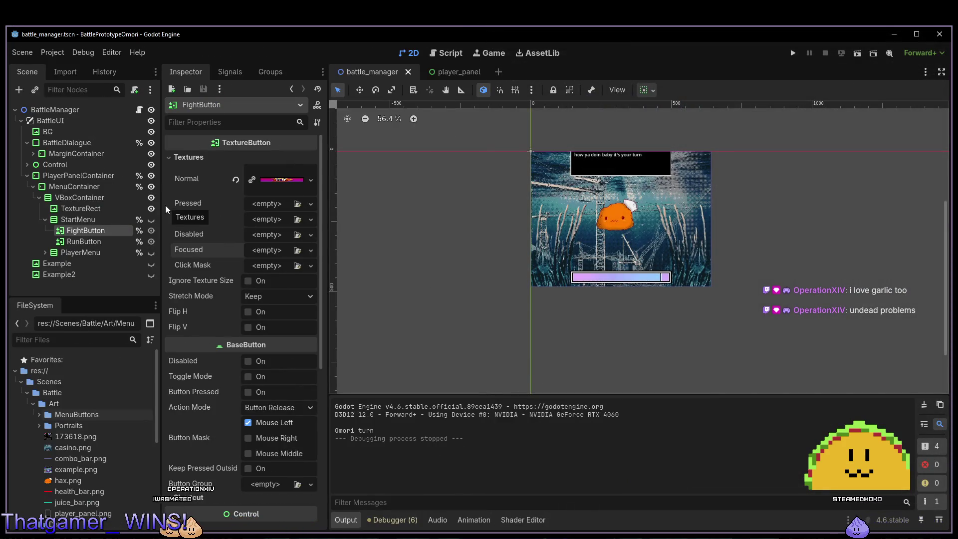
mouse_move(176, 194)
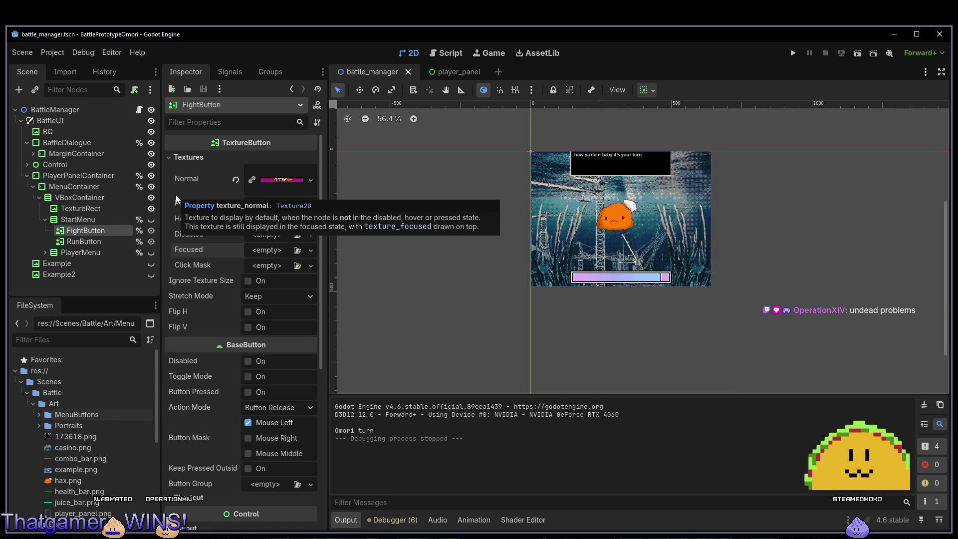
right_click(105, 232)
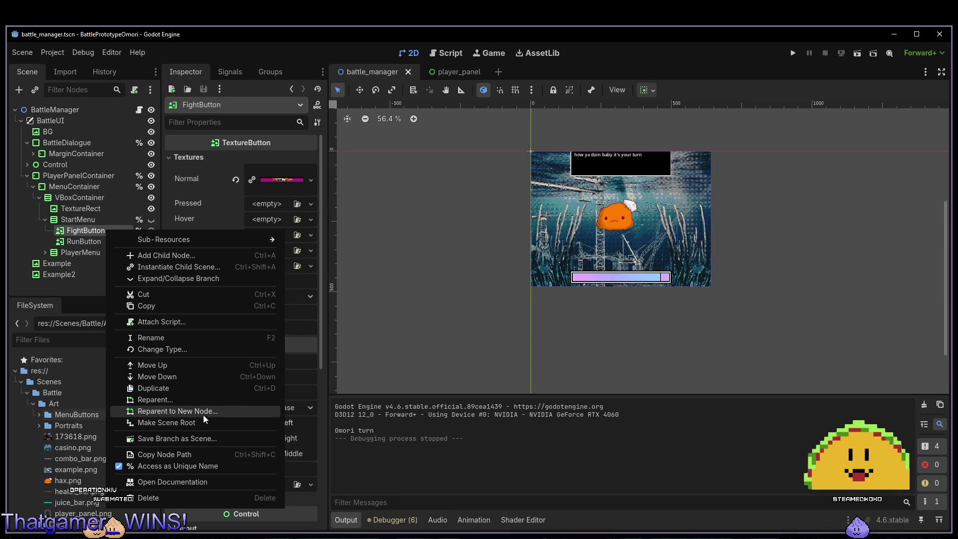
click(202, 438)
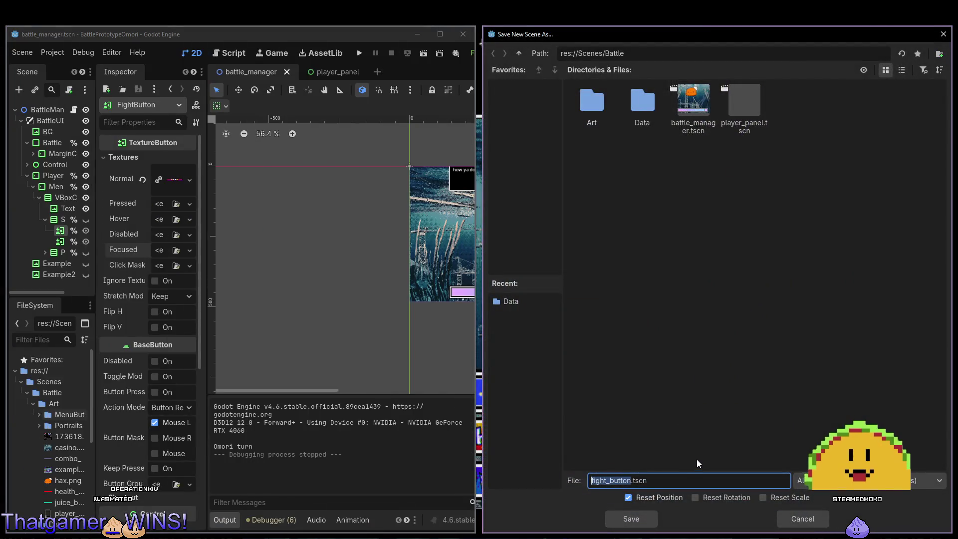
text(menu_button)
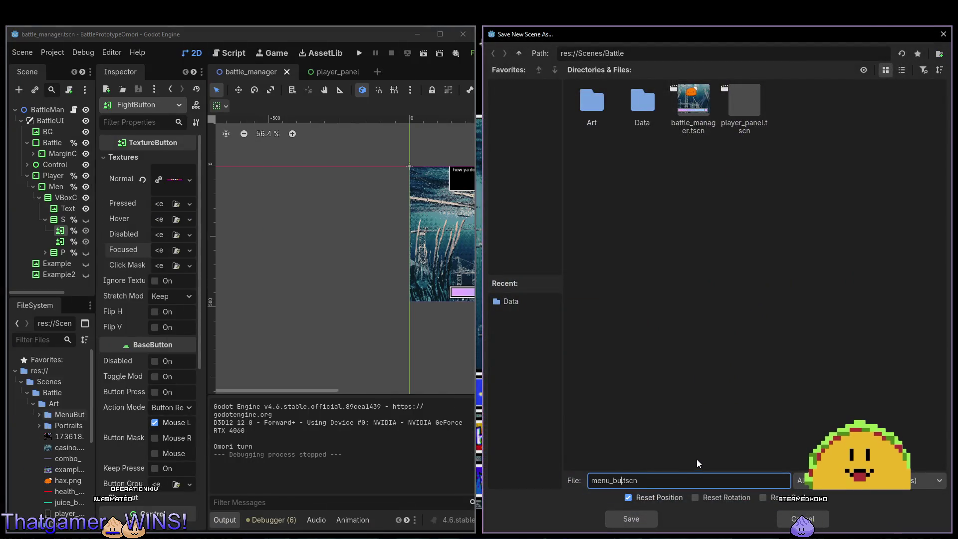
key(Return)
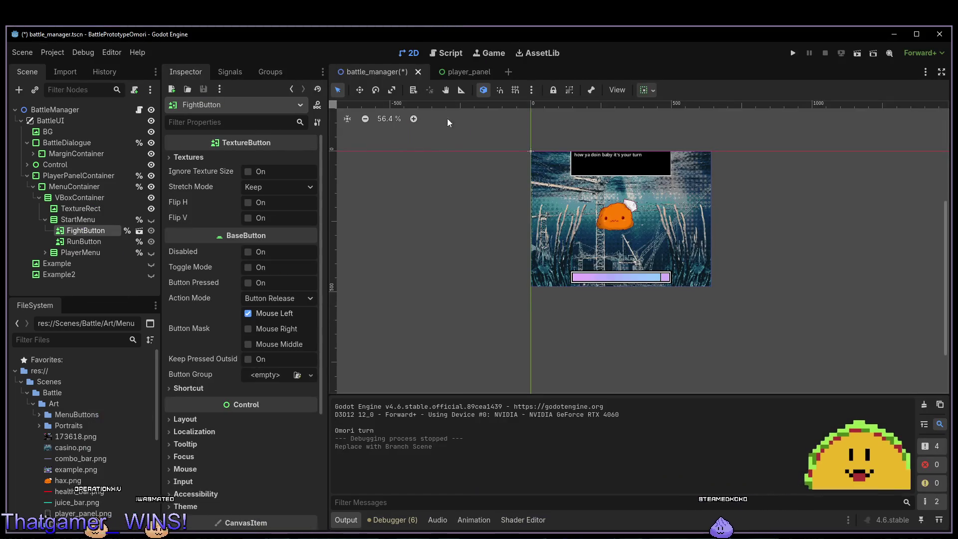
Save battle_manager and open menu_button.tscn from the FileSystem dock.
key(ctrl+s)
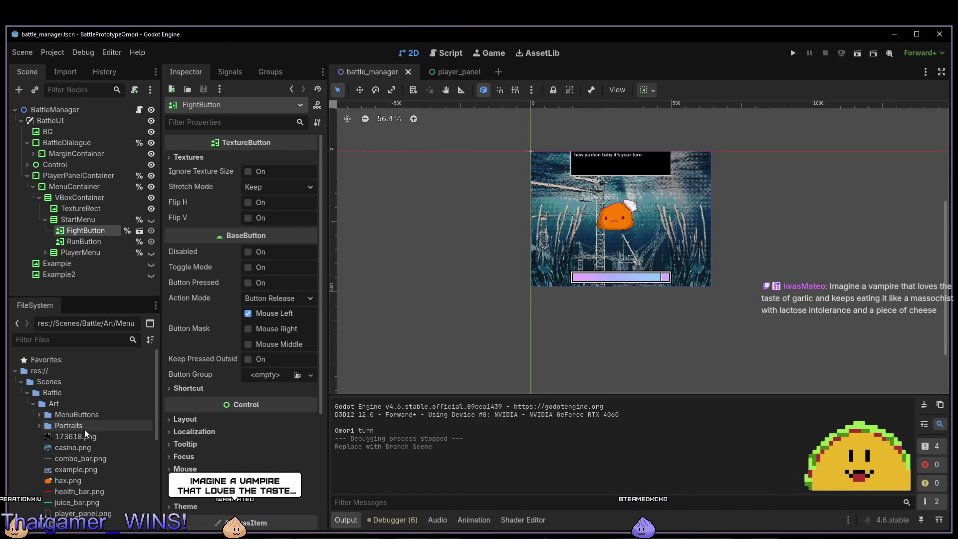
click(38, 414)
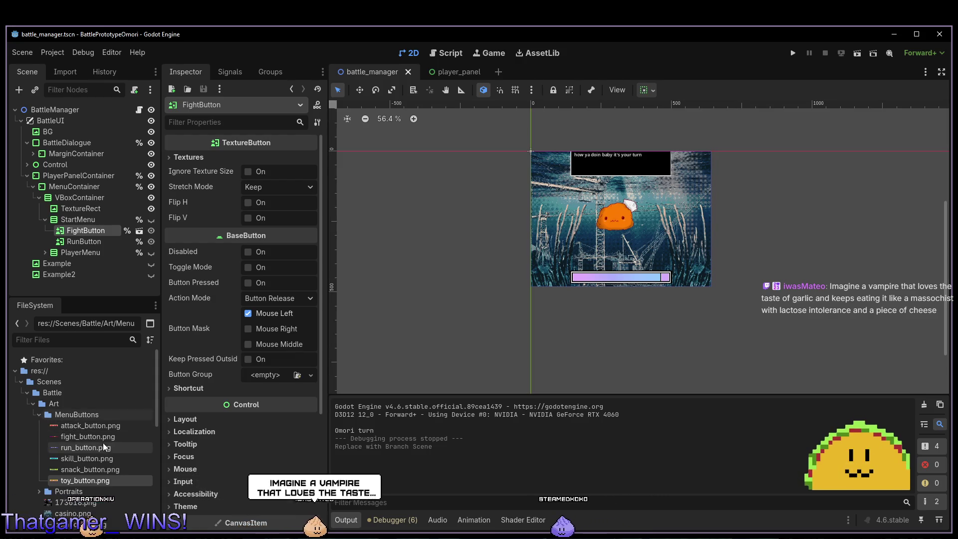
scroll(106, 445, down, 10)
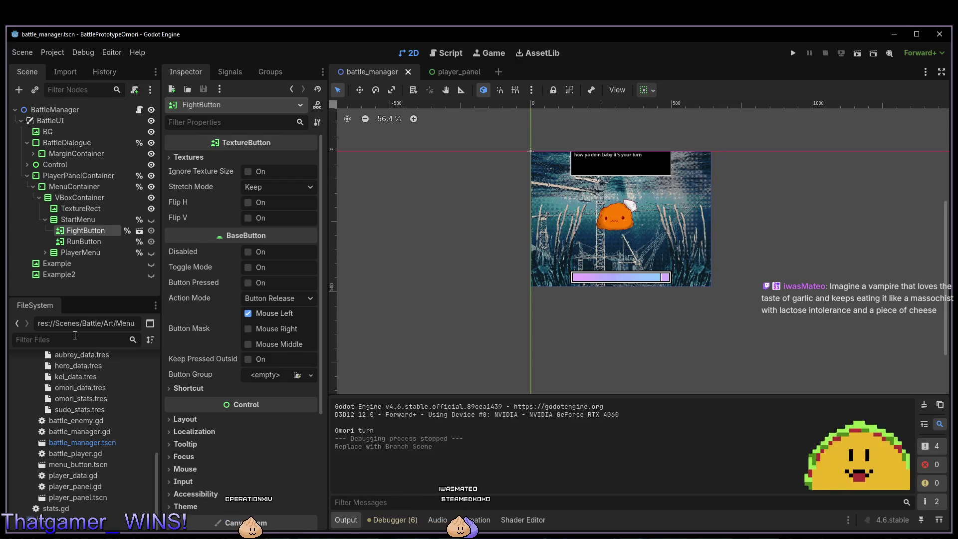
double_click(94, 464)
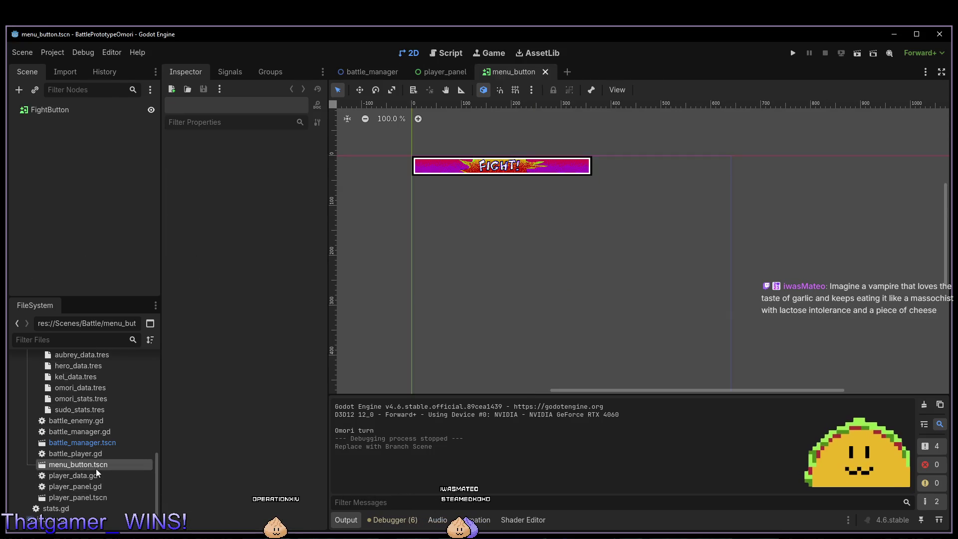
drag(422, 175, 529, 194)
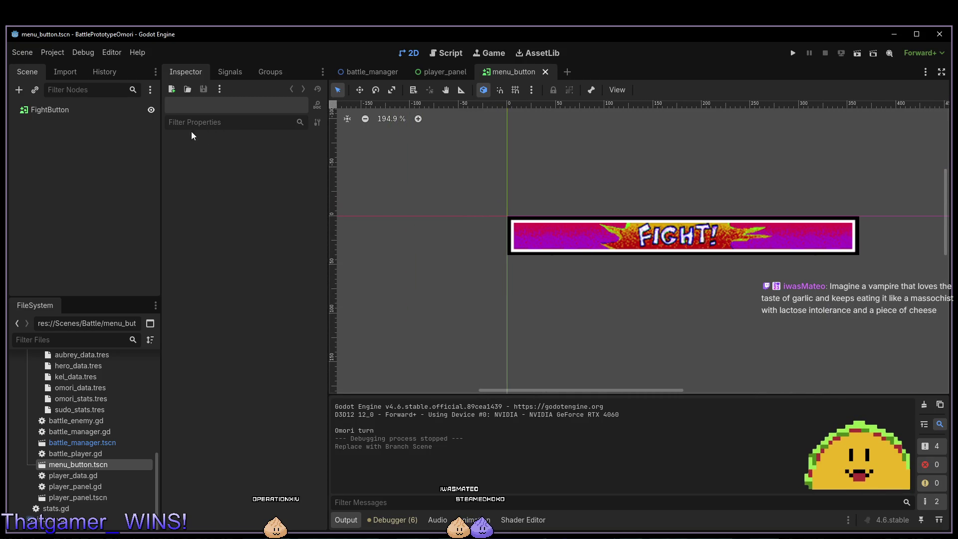
Attach a new menu_button.gd script to the FightButton root node.
right_click(107, 114)
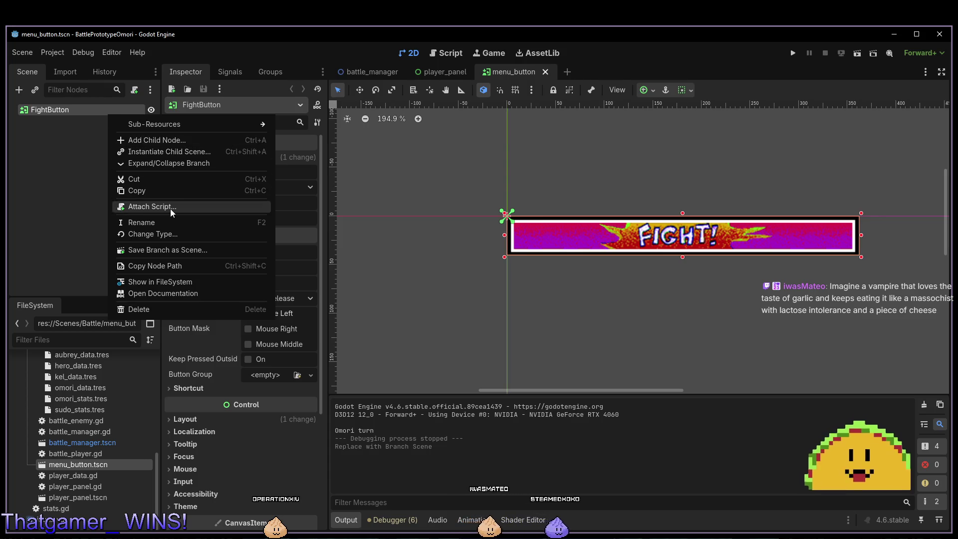
click(170, 209)
key(Return)
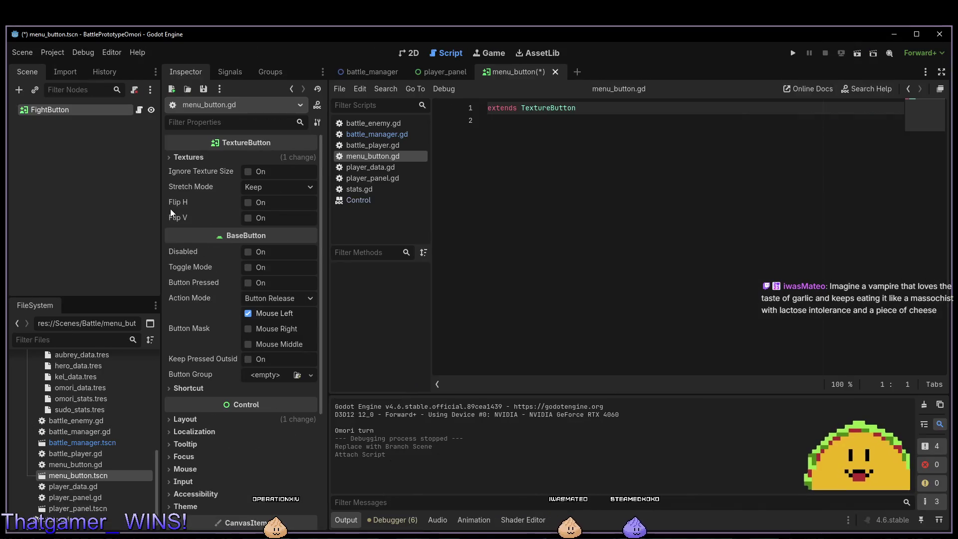
key(alt+Tab)
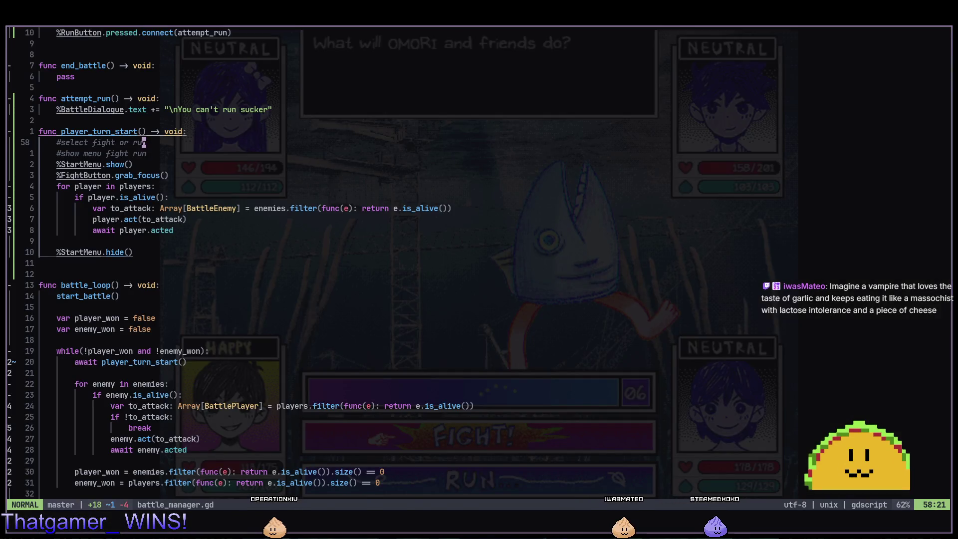
Open menu_button.gd in Neovim through the file finder, and save the menu_button scene.
key(space)
key(f)
key(f)
text(mb)
key(Return)
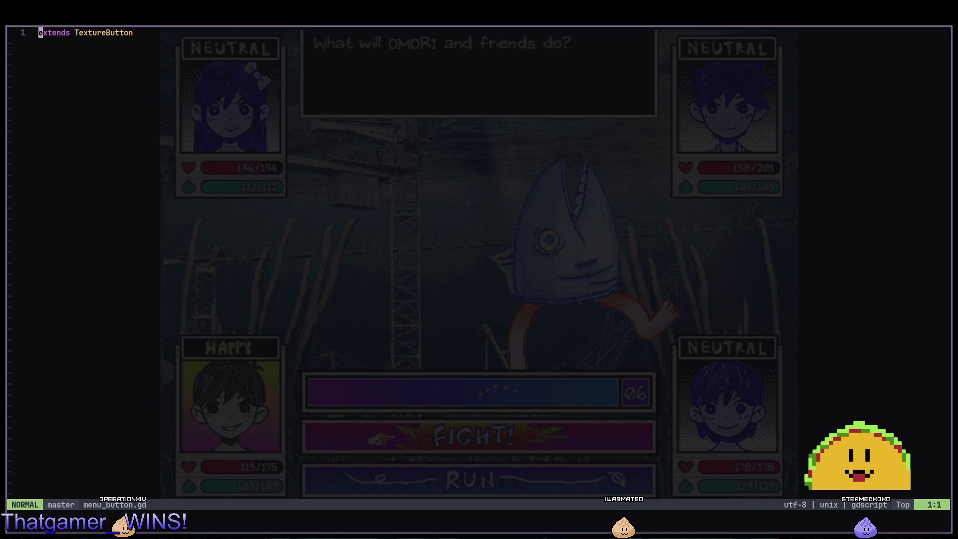
key(alt+Tab)
key(ctrl+s)
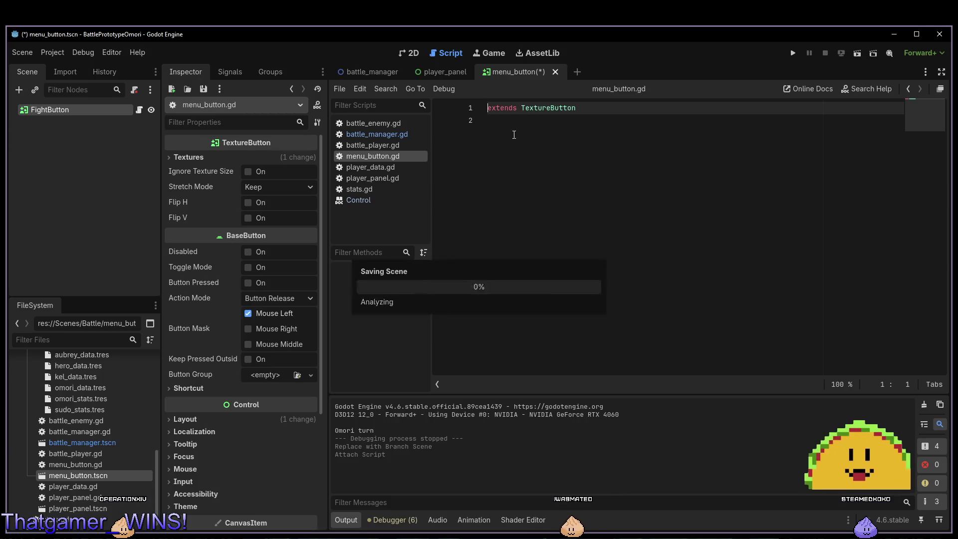
key(F5)
key(alt+Tab)
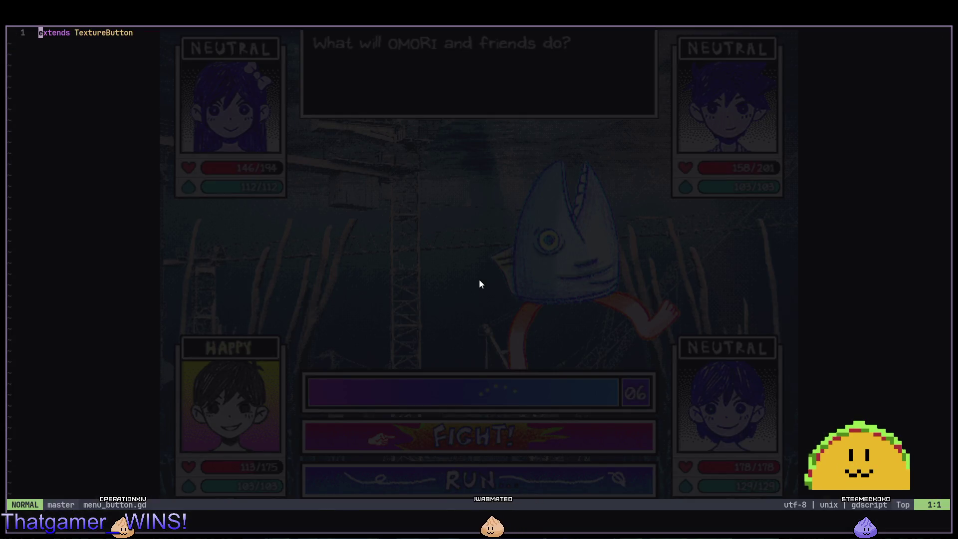
Add a _ready function that calls focus_entered.connect.
key(o)
key(Return)
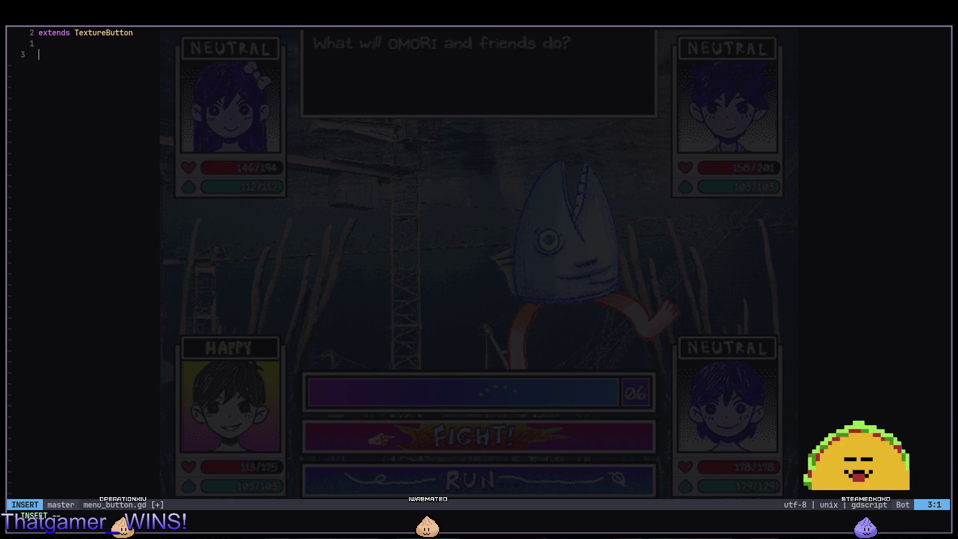
text(func _r)
key(Return)
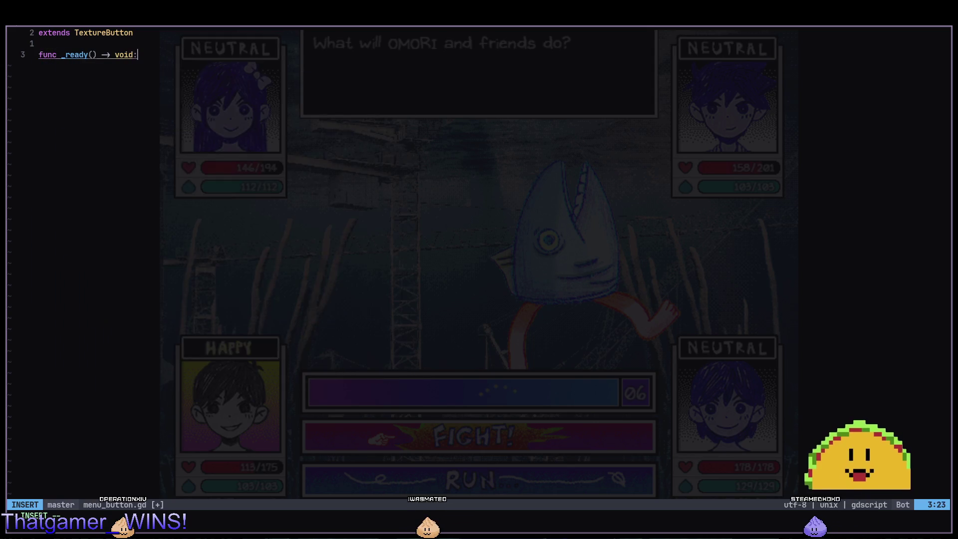
text(focus)
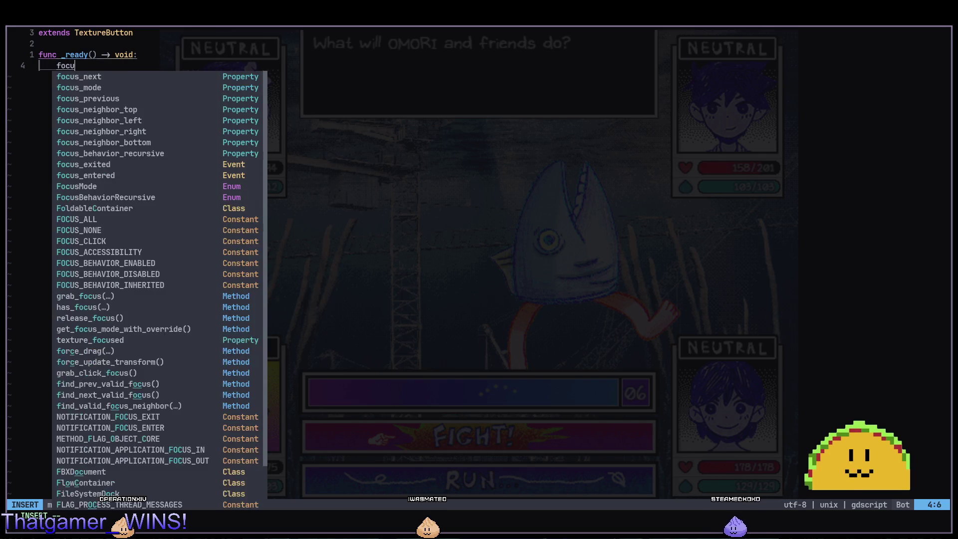
key(BackSpace)
key(BackSpace)
key(BackSpace)
text(on_)
key(BackSpace)
key(BackSpace)
key(BackSpace)
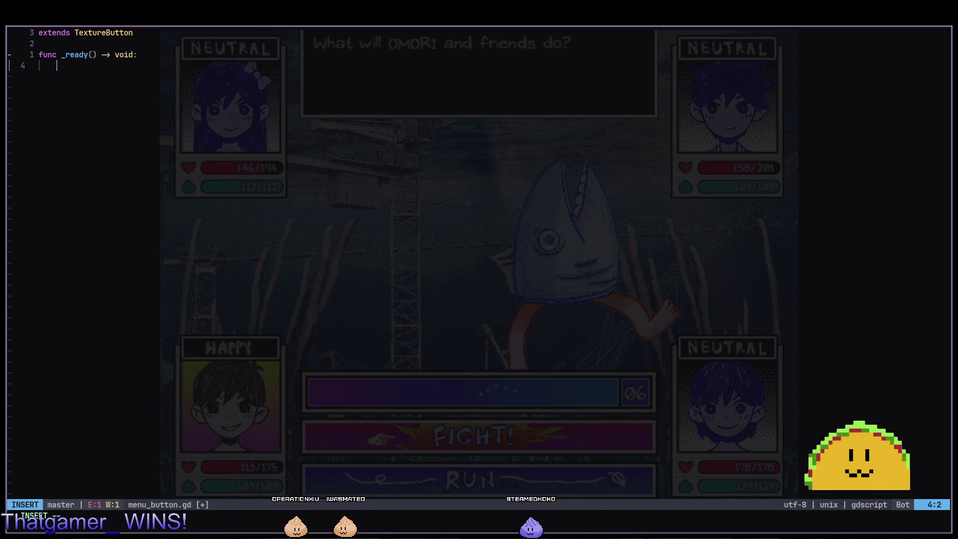
key(Tab)
text(focus)
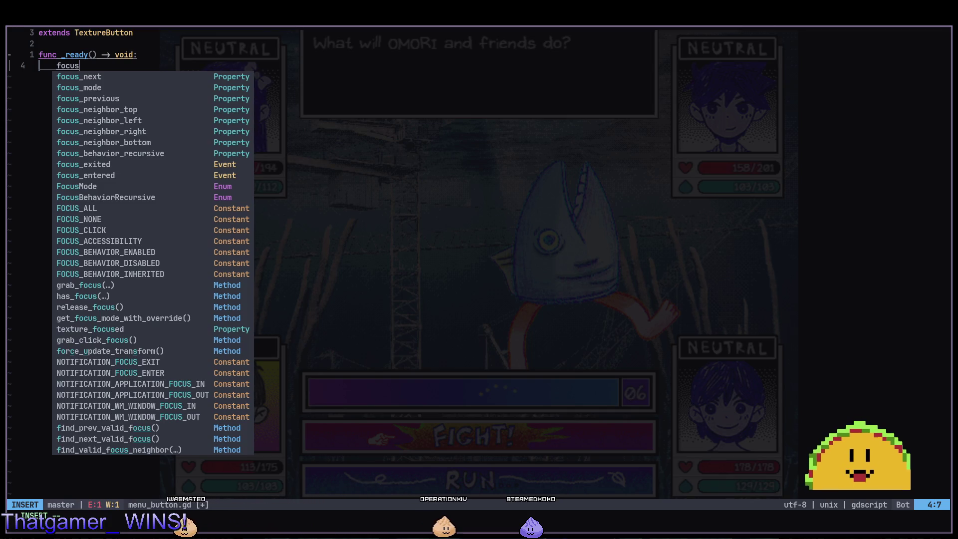
text(_entered.conn)
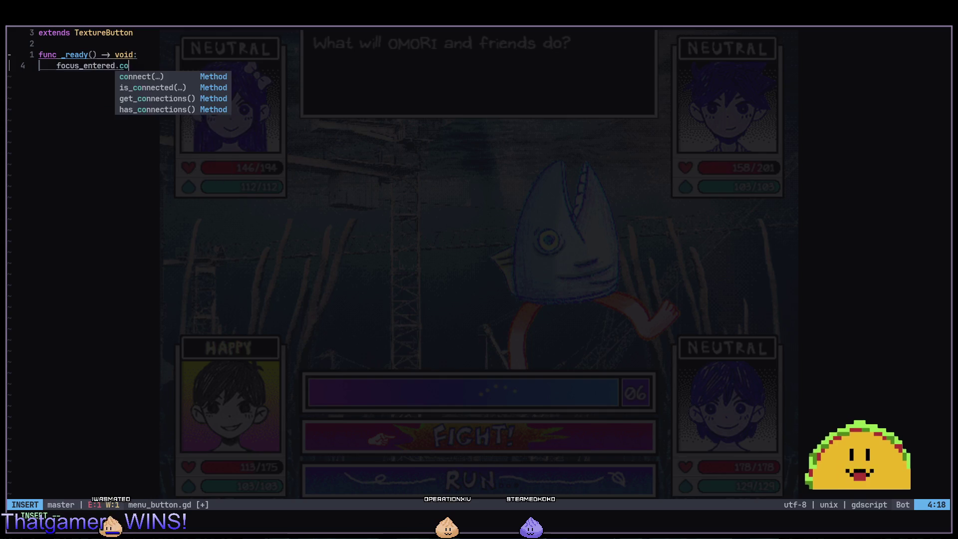
key(Return)
key(Escape)
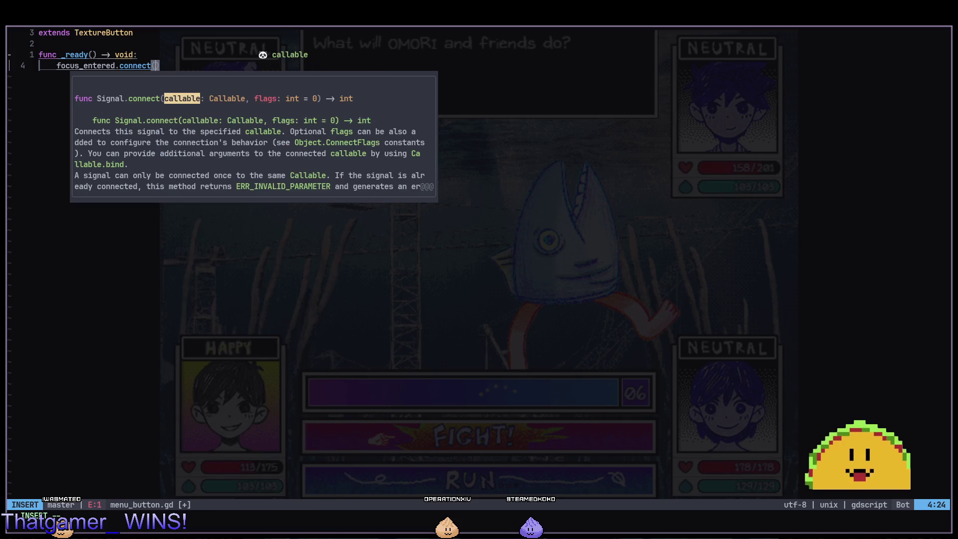
Connect to handy_boi_toggle and declare func handy_boi_toggle() -> void.
text(handyb)
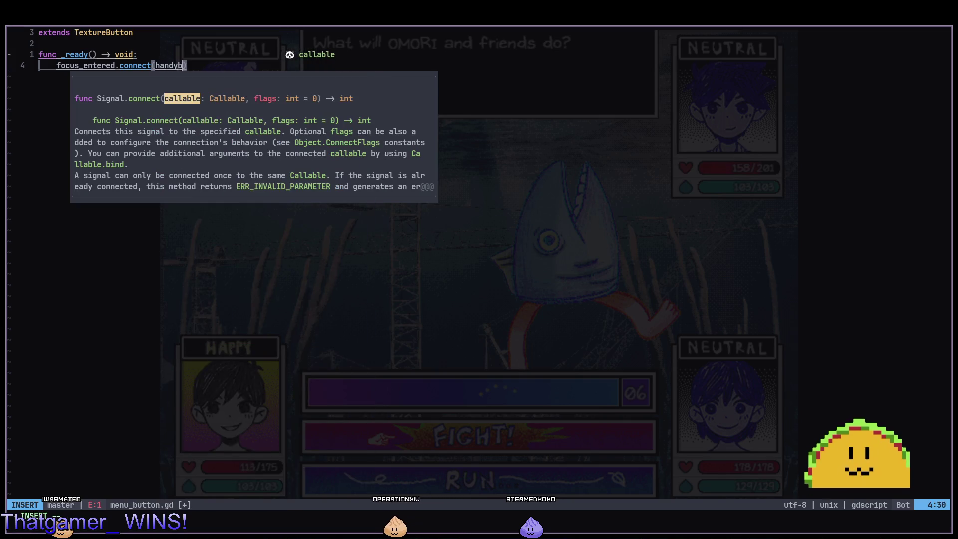
key(BackSpace)
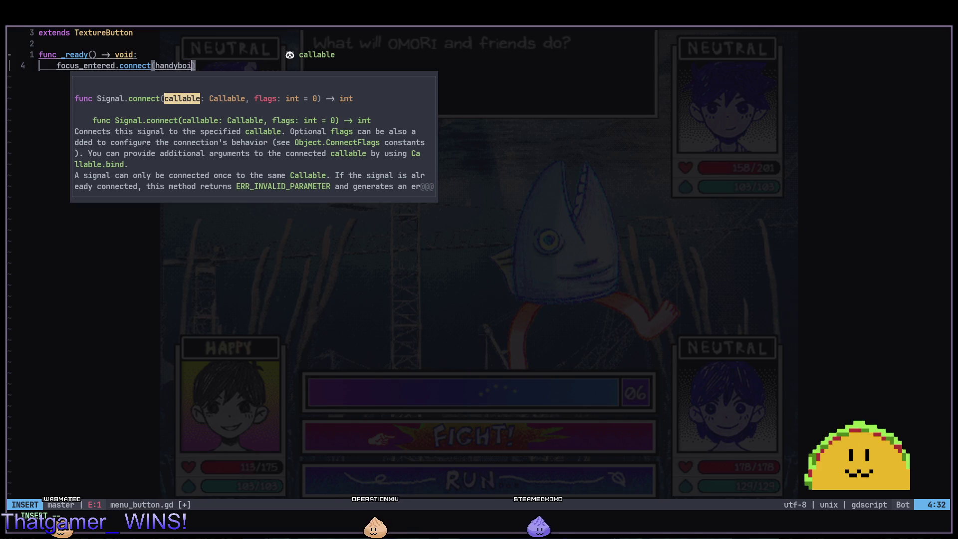
text(_boi_)
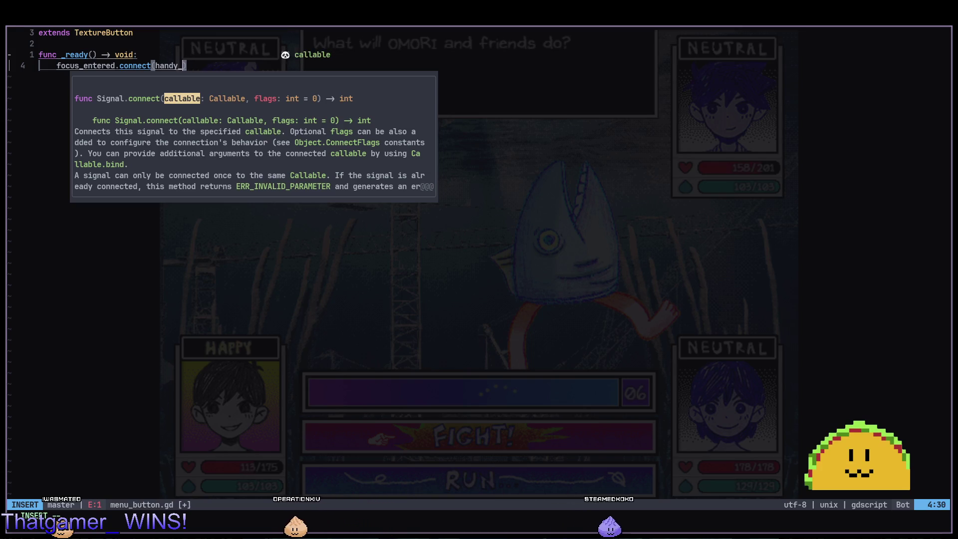
text(toggle)
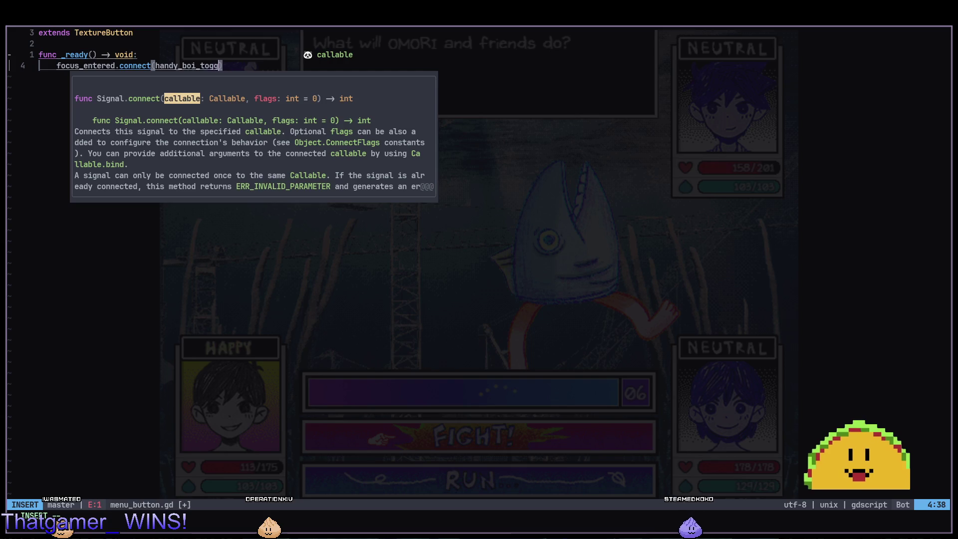
text())
key(Return)
key(Return)
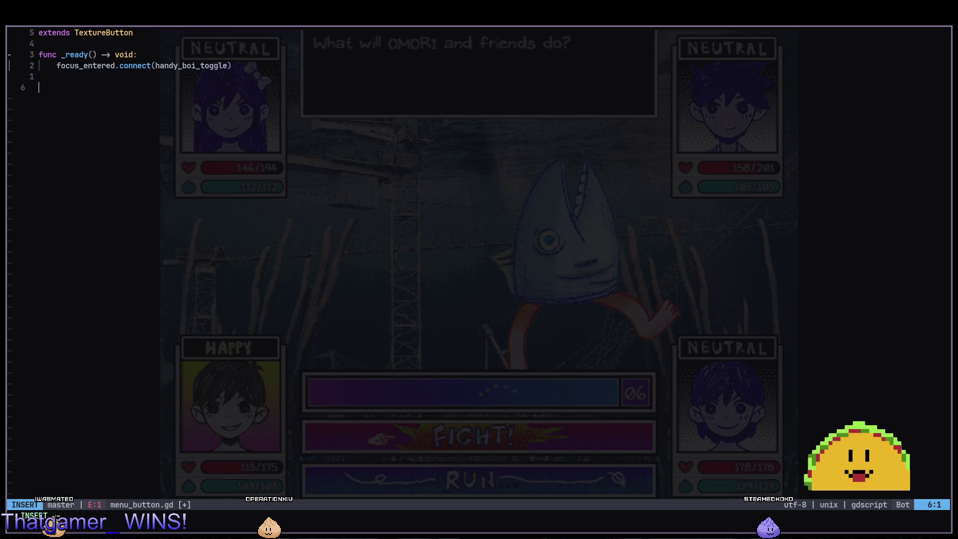
text(func handy_boi)
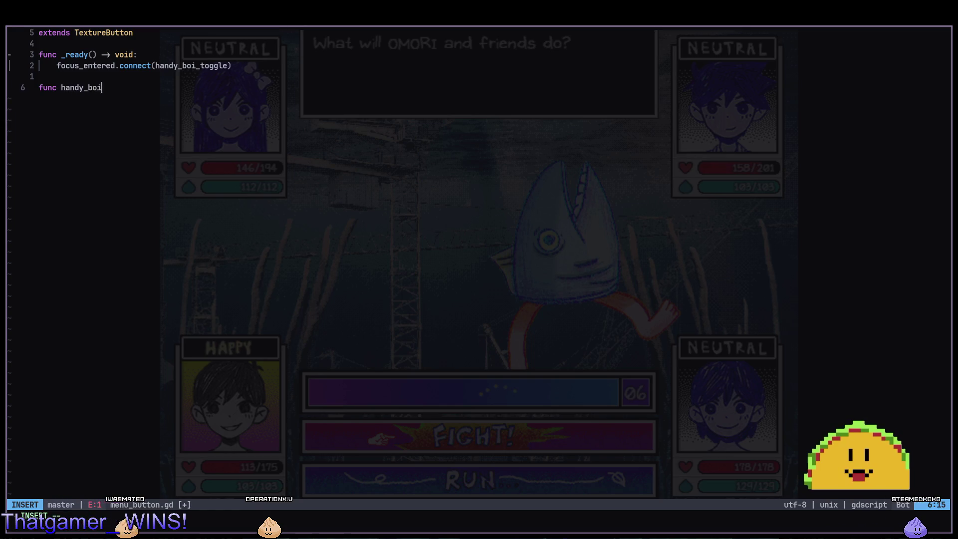
text(() )
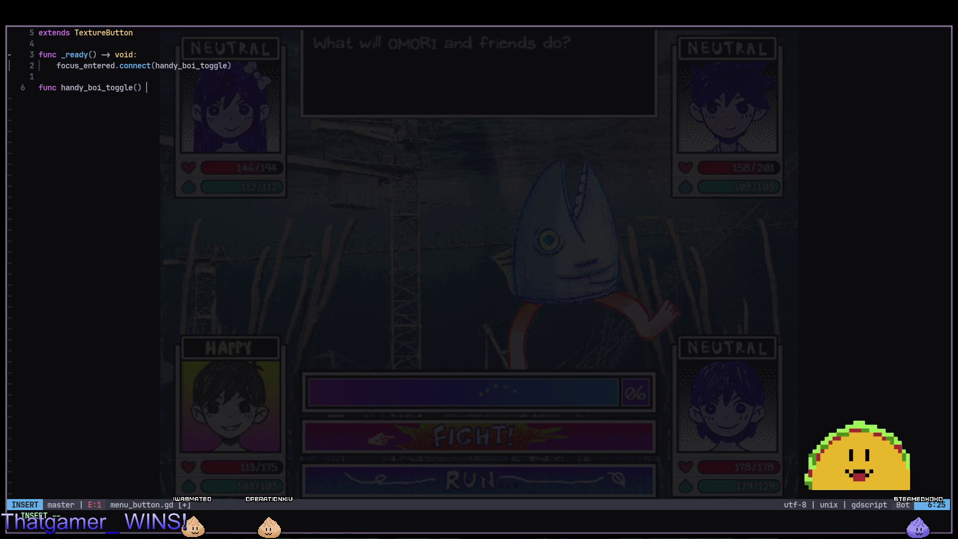
text(-> void:)
key(Return)
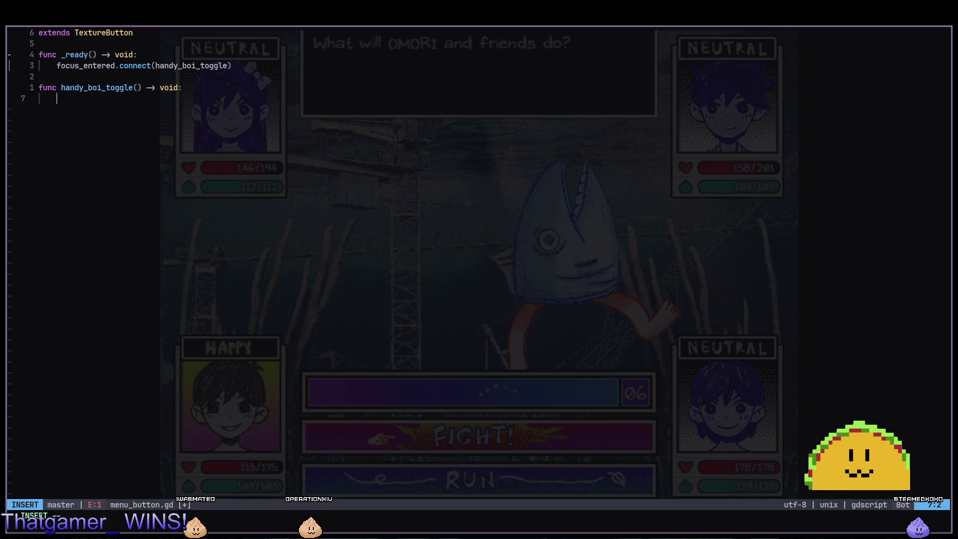
key(Escape)
key(k)
key(w)
key(w)
key(w)
key(K)
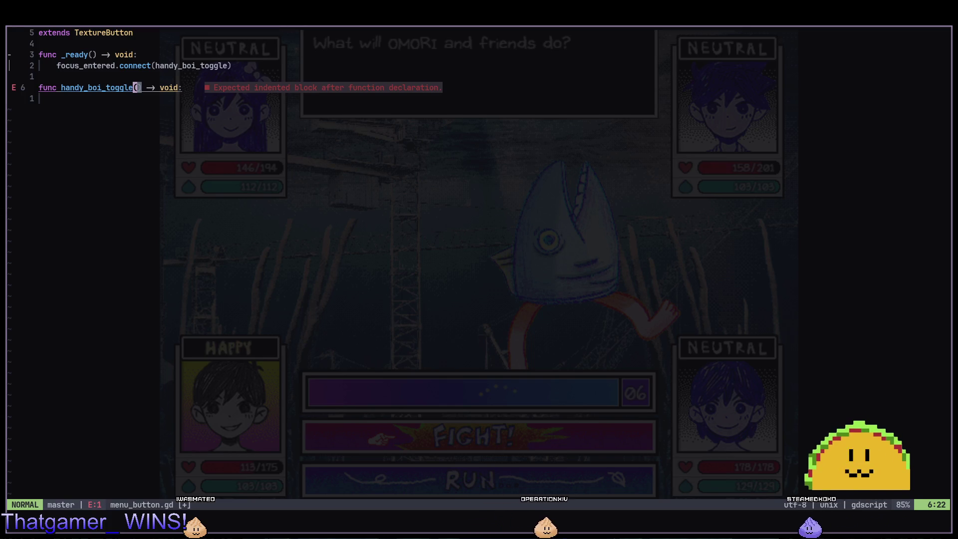
key(a)
key(Escape)
Rename the callback to handy_boi_on in both the connect call and the declaration.
key(k)
key(k)
key(dollar)
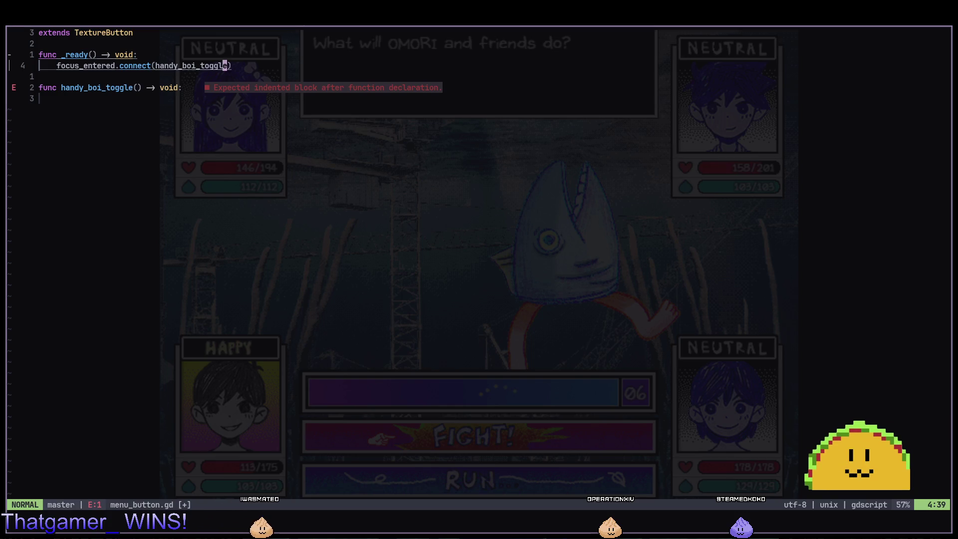
key(parenright)
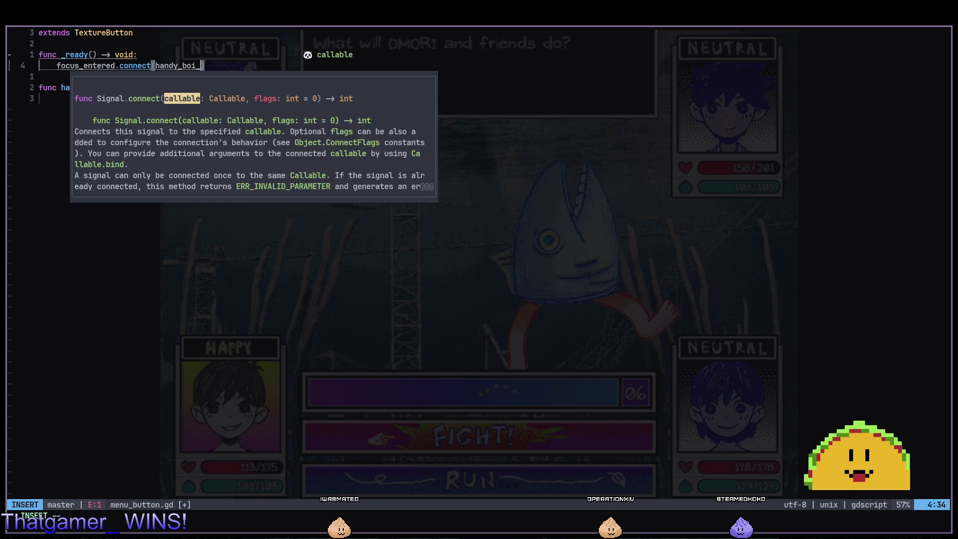
text(on)
key(Escape)
key(j)
key(j)
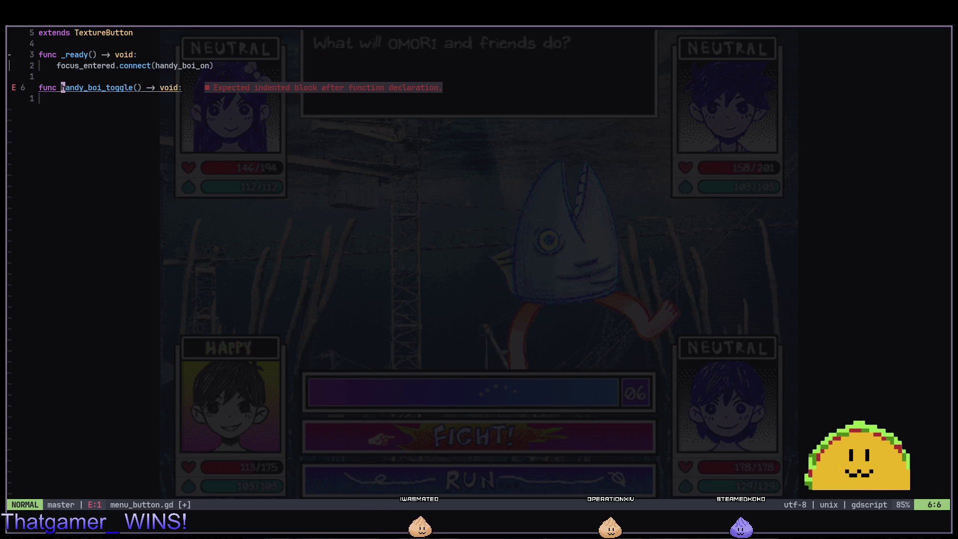
key(o)
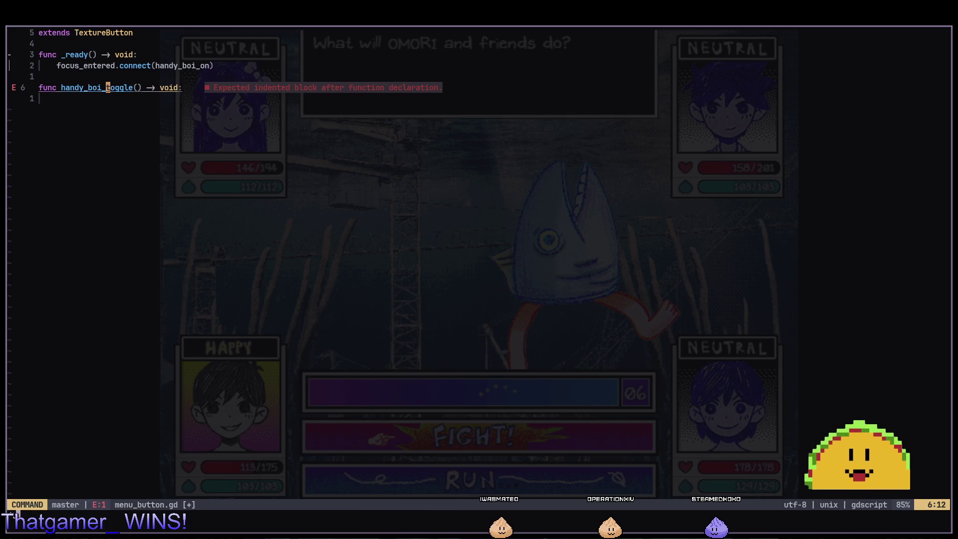
text(cwon)
key(Escape)
key(y)
key(Escape)
key(j)
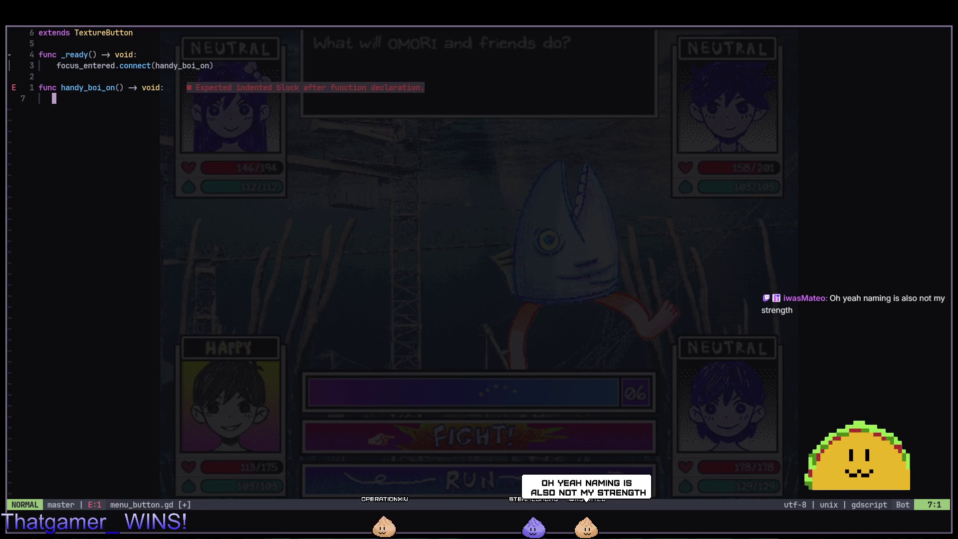
Save menu_button.gd with :w and go back to Godot.
key(colon)
text(w)
key(Return)
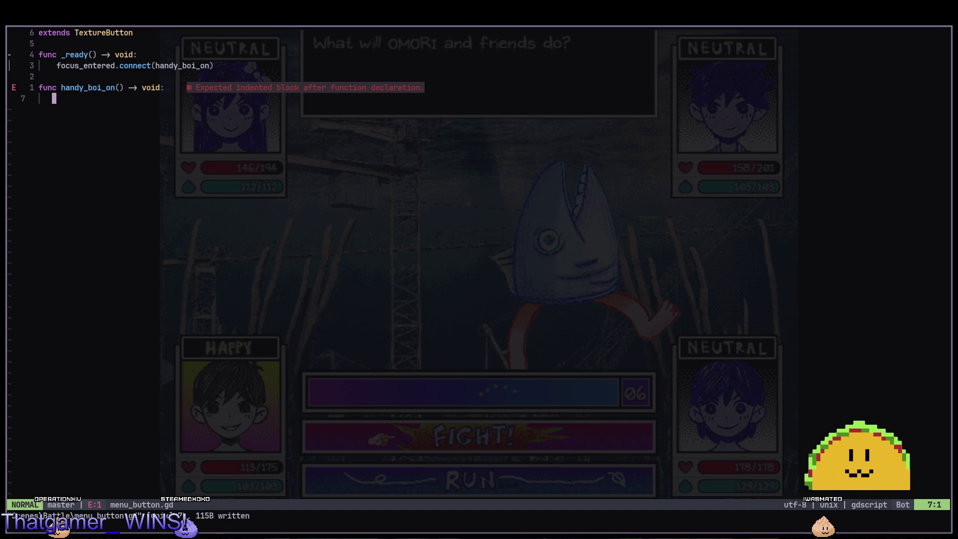
key(alt+Tab)
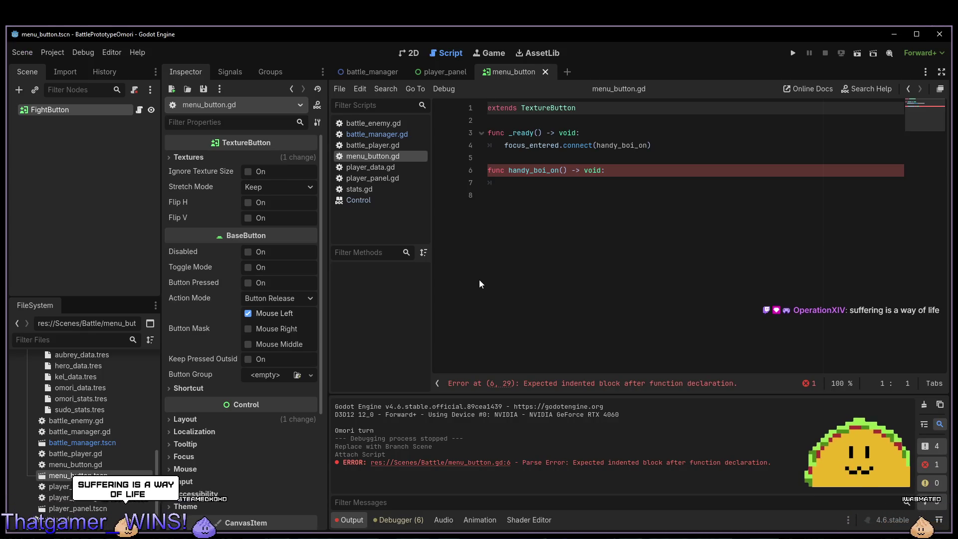
Inspect the FIGHT button in the 2D view and its Textures section, then run the project.
click(554, 276)
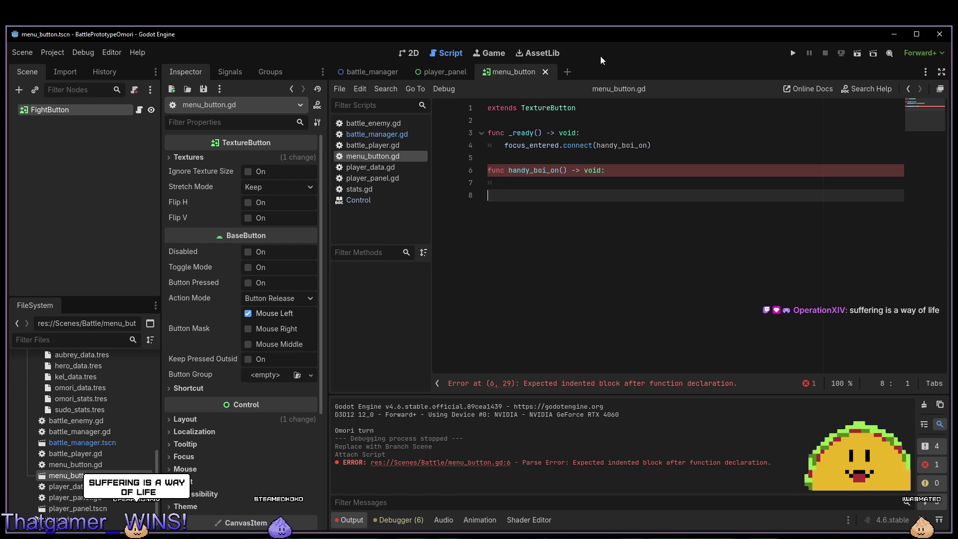
click(398, 54)
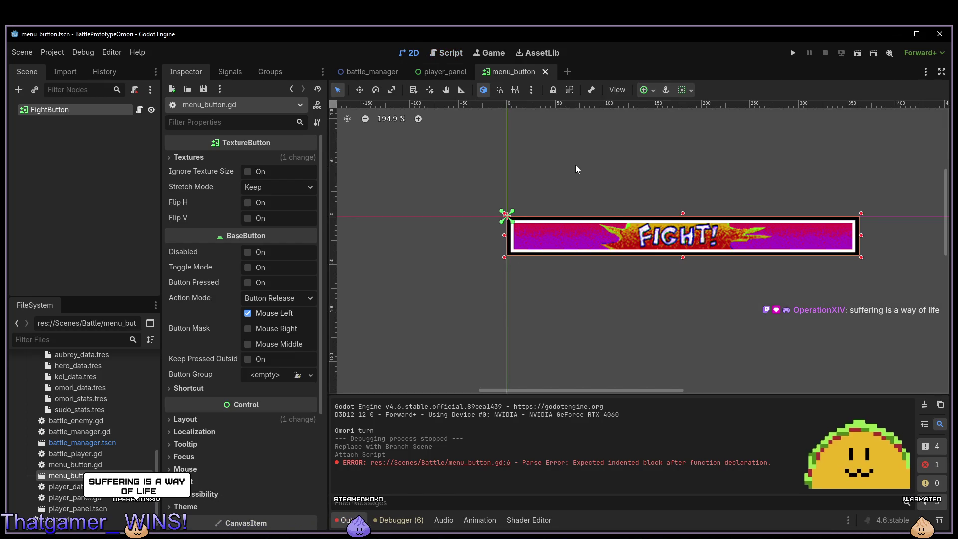
scroll(507, 300, down, 5)
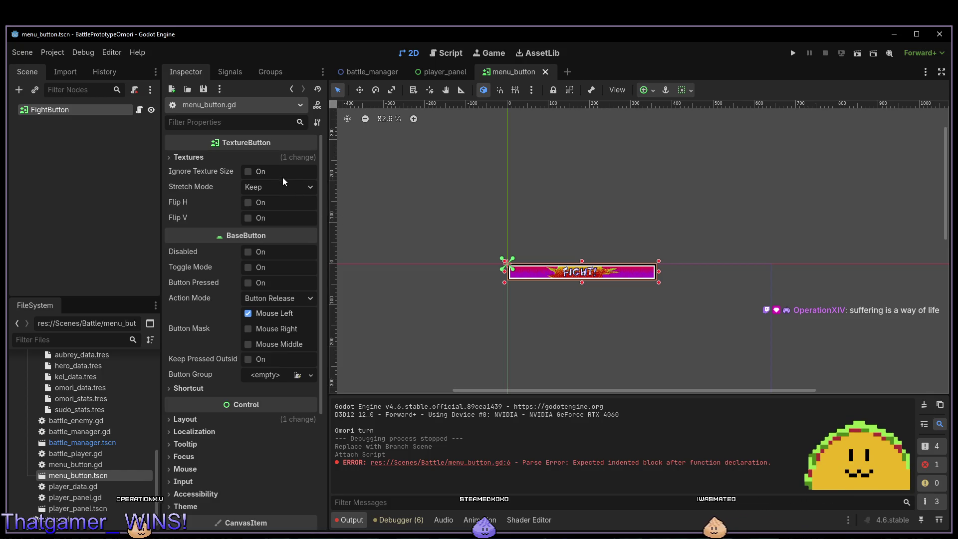
click(242, 156)
click(243, 156)
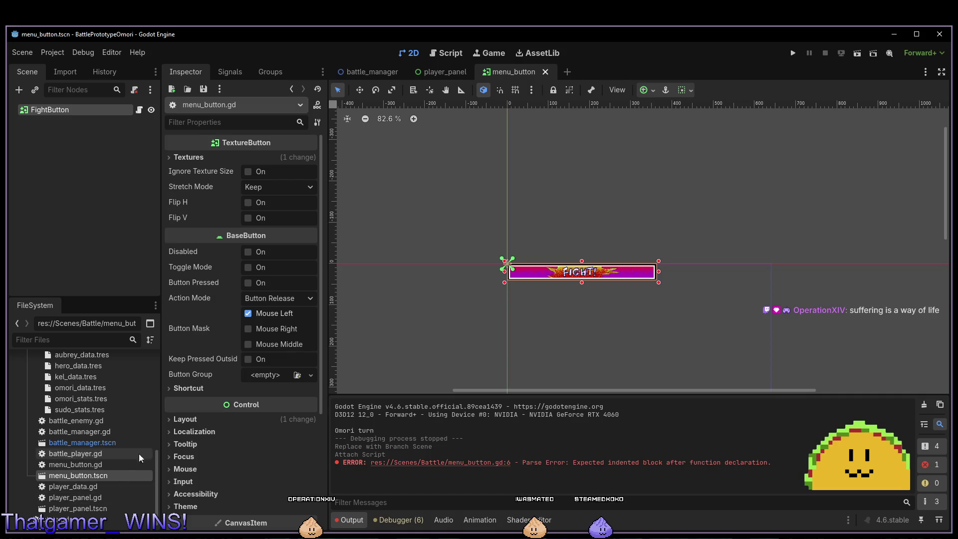
scroll(103, 413, up, 6)
scroll(80, 437, down, 2)
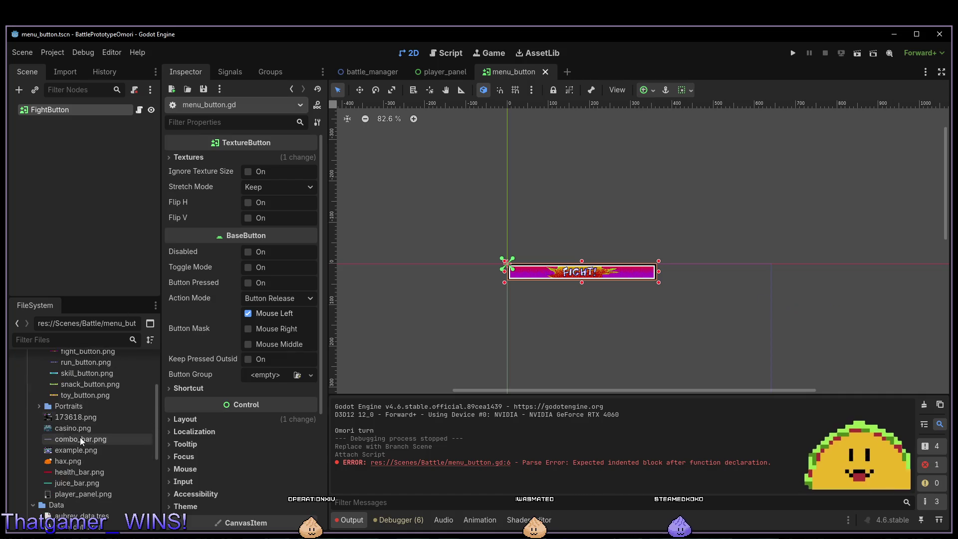
scroll(82, 437, up, 2)
scroll(112, 412, down, 4)
key(F5)
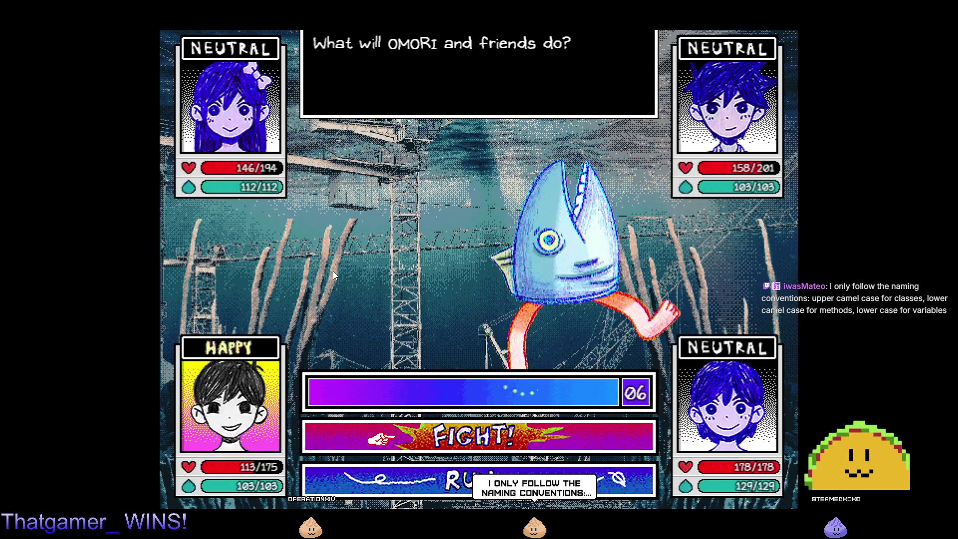
Close the game and delete both icecream executables and icecream.zip from the desktop.
key(super+4)
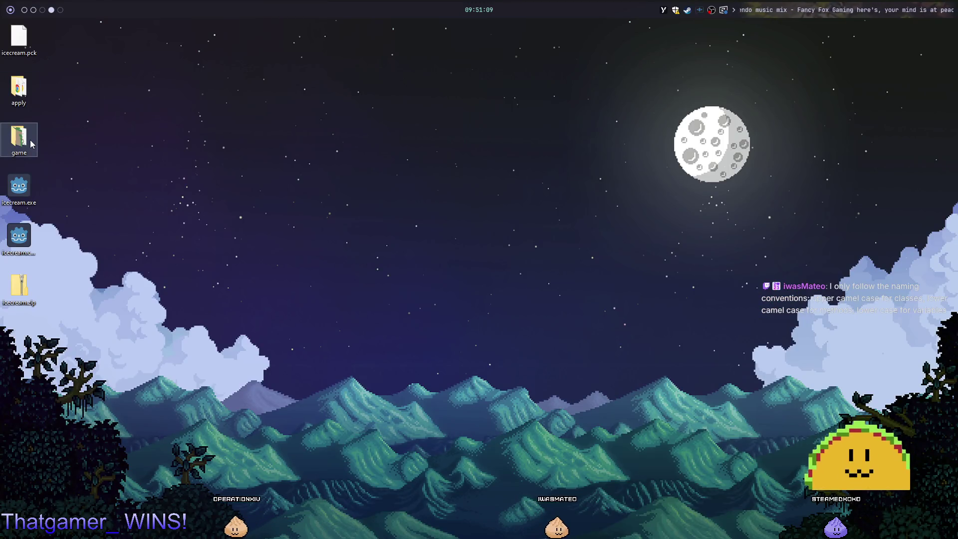
mouse_move(31, 146)
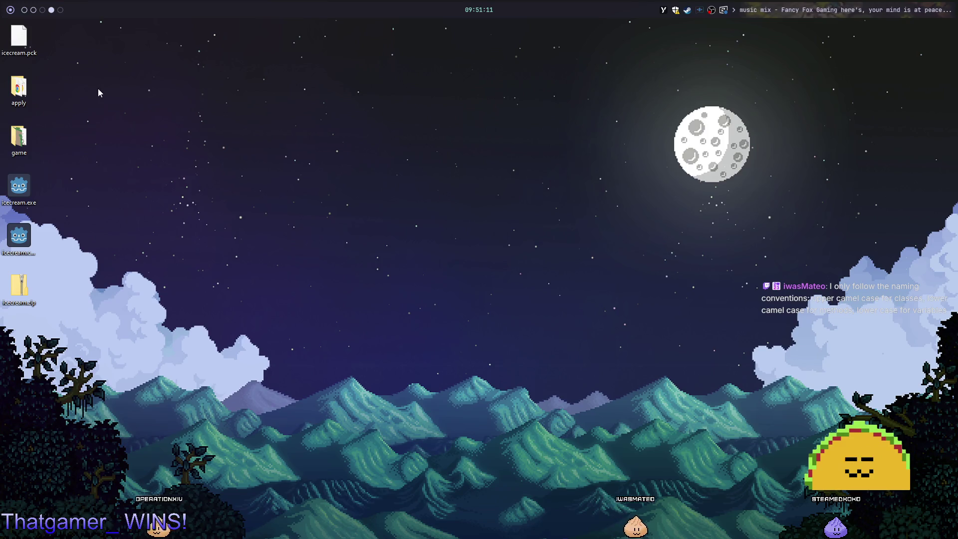
drag(72, 244, 1, 173)
key(Delete)
click(34, 193)
key(Delete)
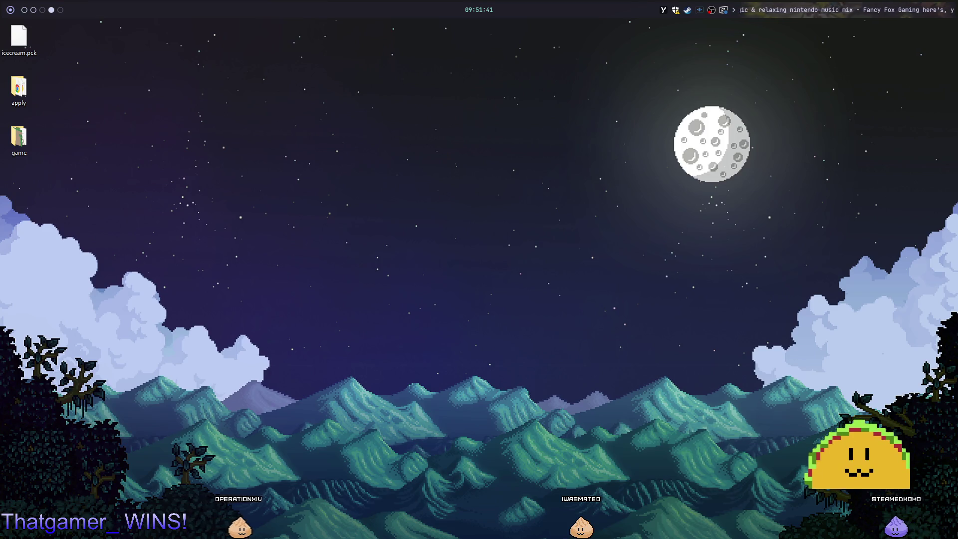
key(super+b)
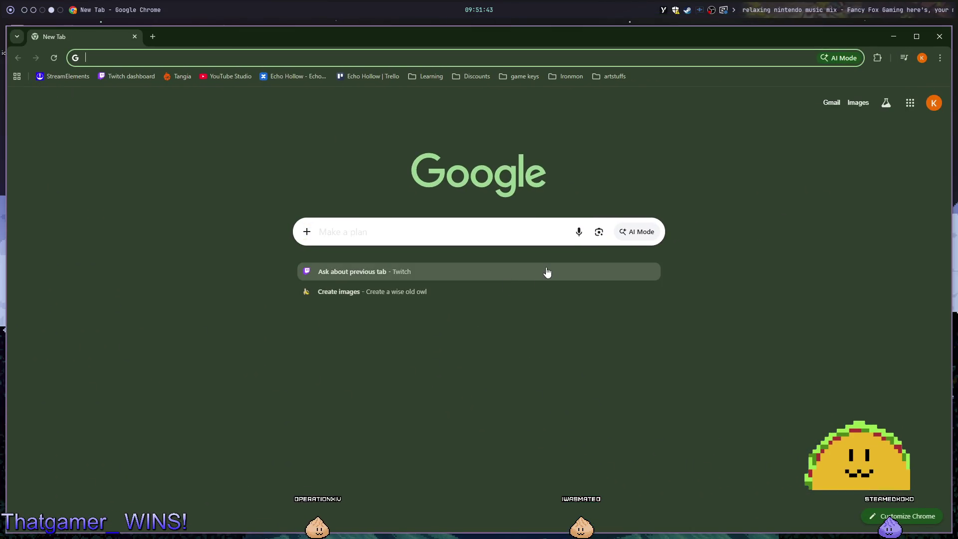
Search 'omori battle ui sprites' and open The Spriters Resource Battle UI page.
text(omori battle)
key(Down)
key(Return)
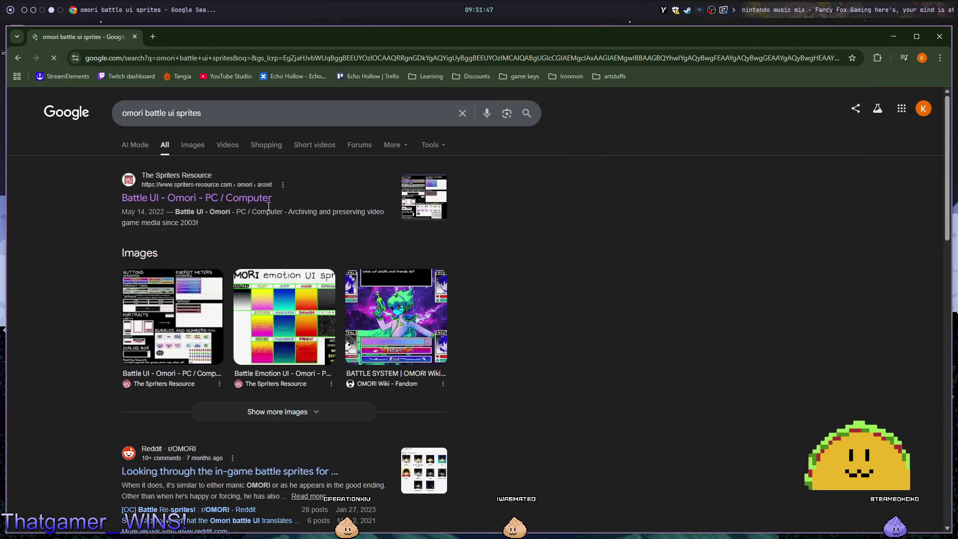
click(244, 196)
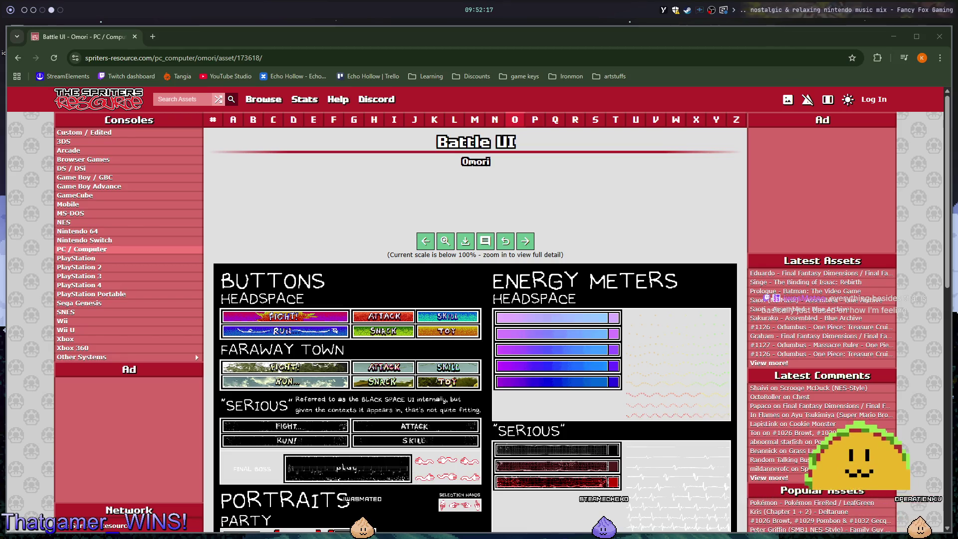
click(627, 48)
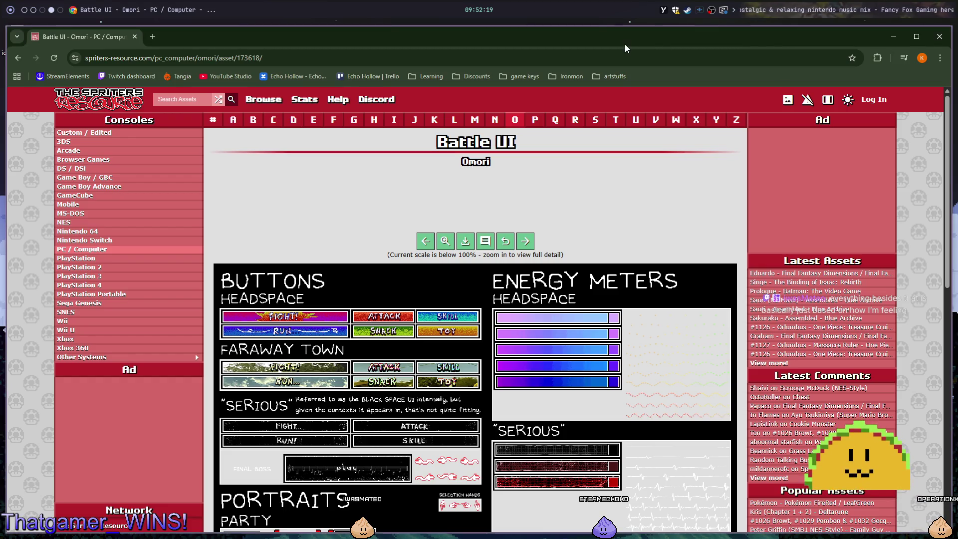
key(alt+1)
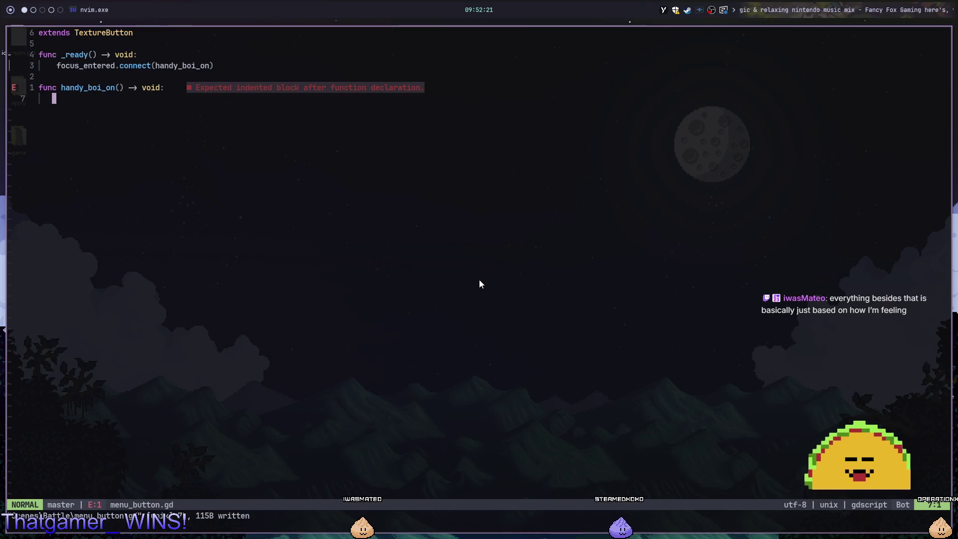
Copy the handy_boi_on declaration line in Neovim, then switch through Godot to the sprite sheet page.
key(k)
key(w)
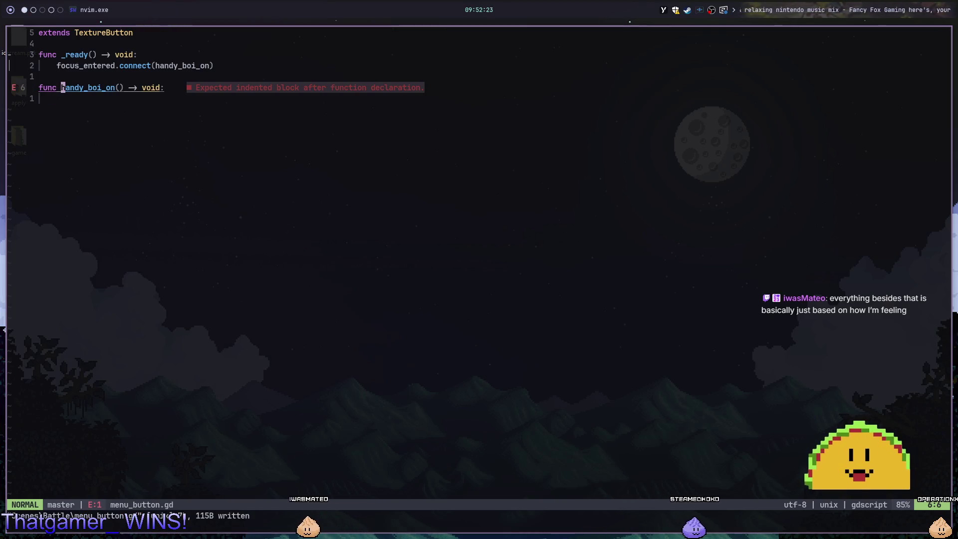
key(y)
key(y)
key(j)
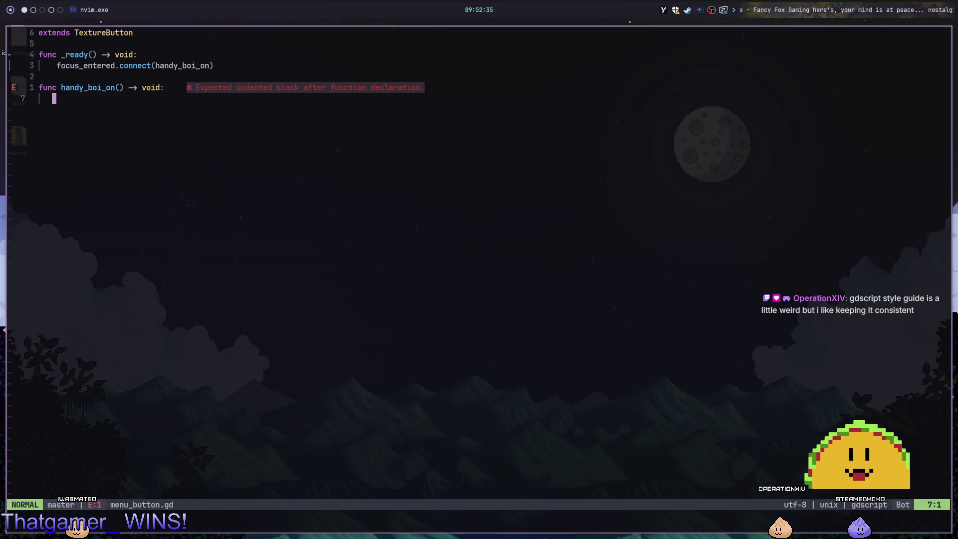
key(alt+2)
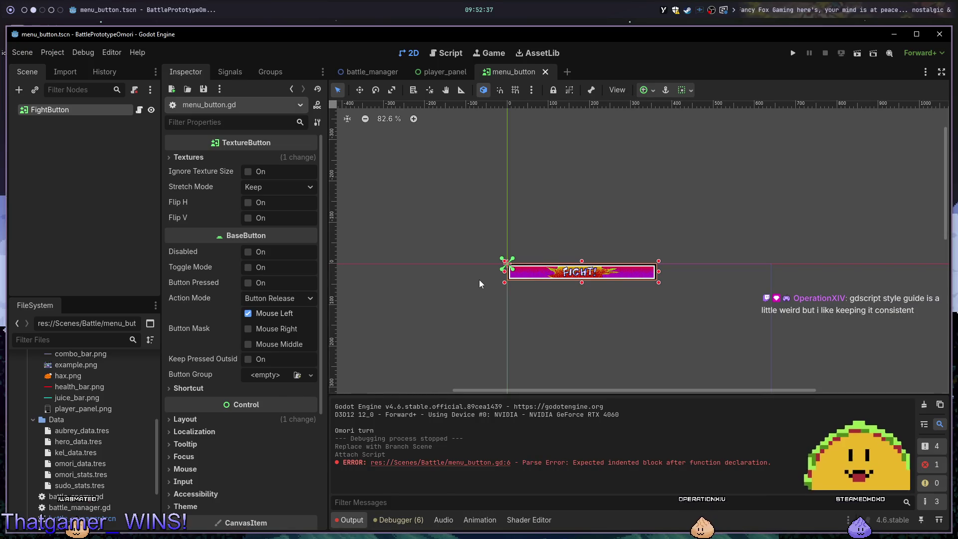
key(alt+4)
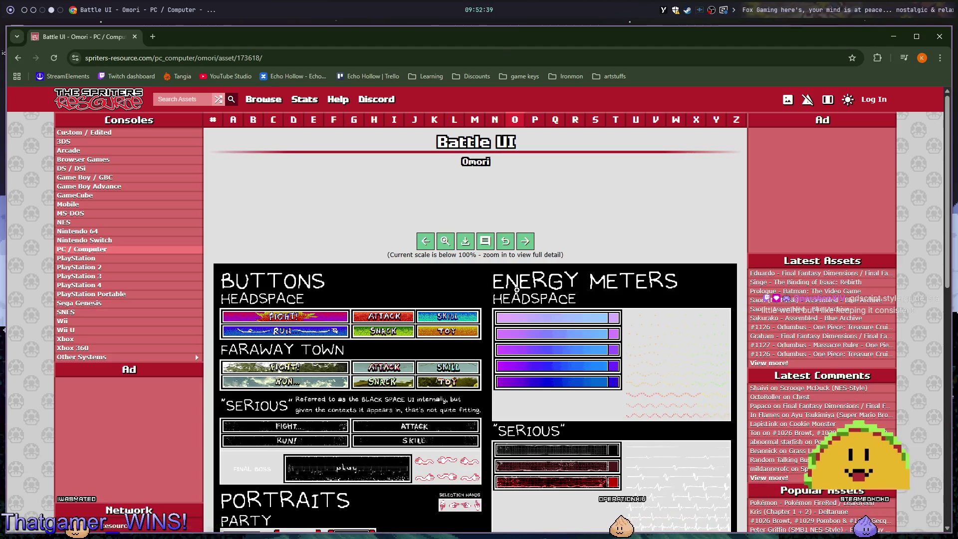
Save the full-size Battle UI sprite sheet to the Desktop as 173618.png.
scroll(501, 293, down, 4)
scroll(457, 334, down, 5)
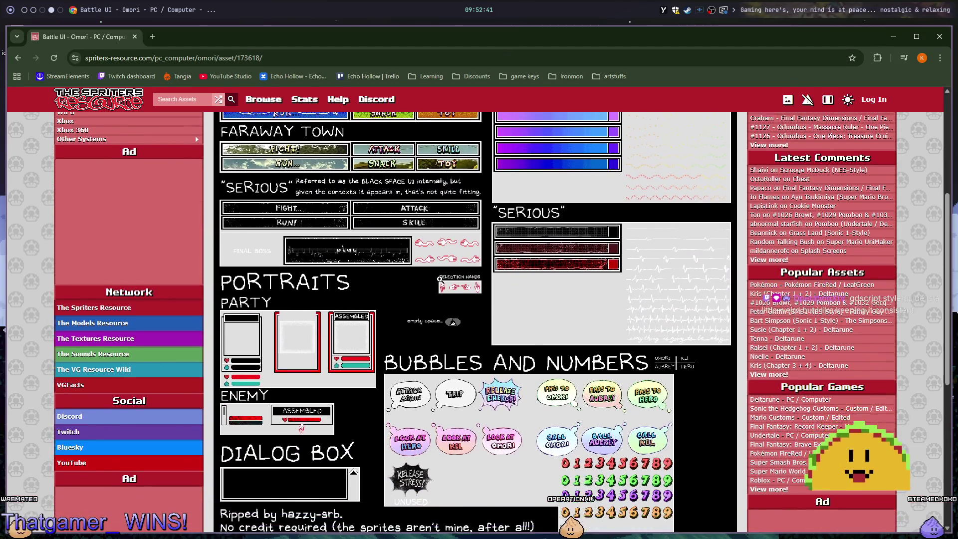
scroll(442, 275, up, 5)
scroll(405, 303, up, 3)
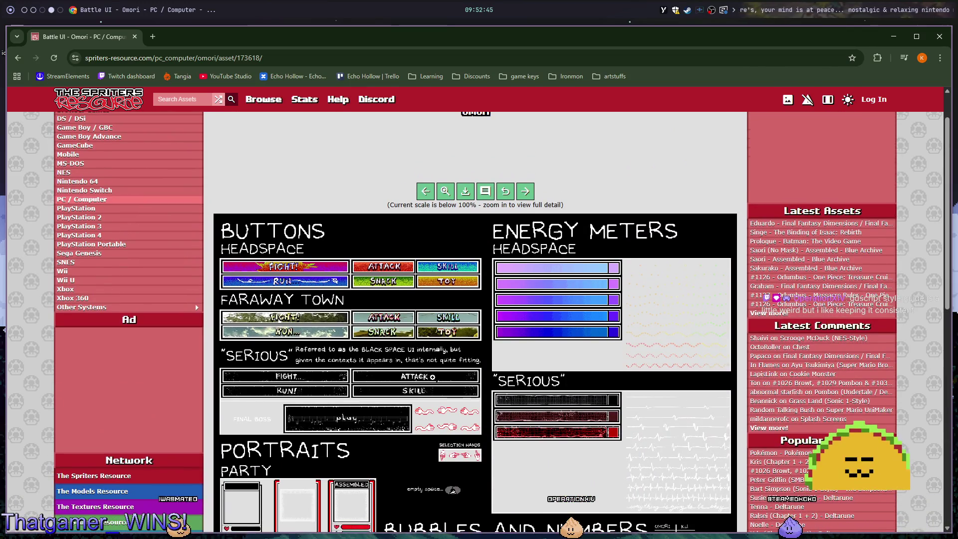
scroll(432, 395, down, 1)
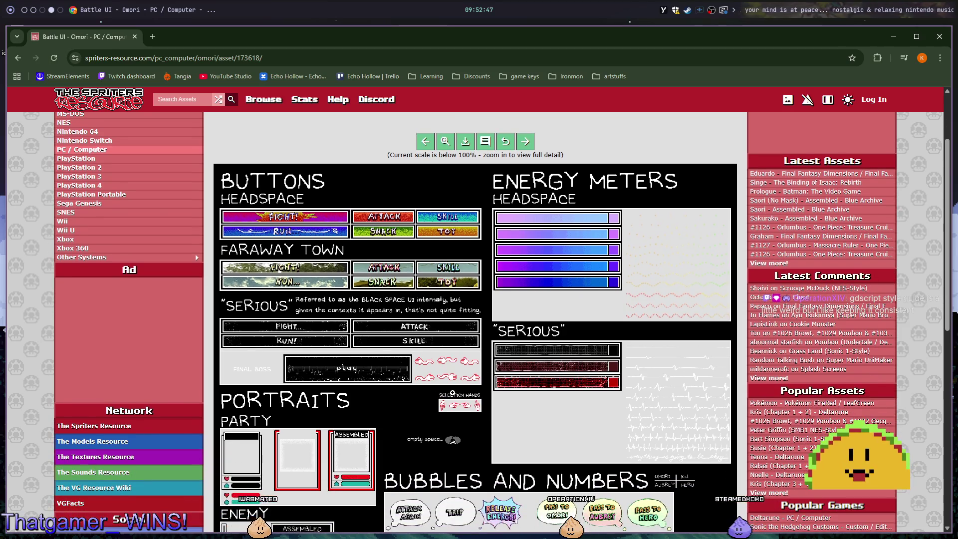
click(452, 440)
right_click(495, 345)
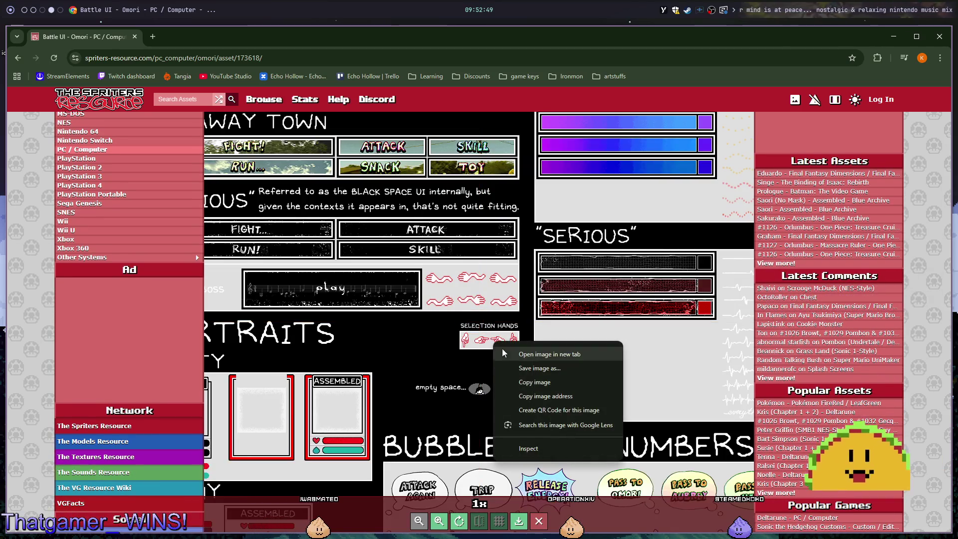
click(521, 368)
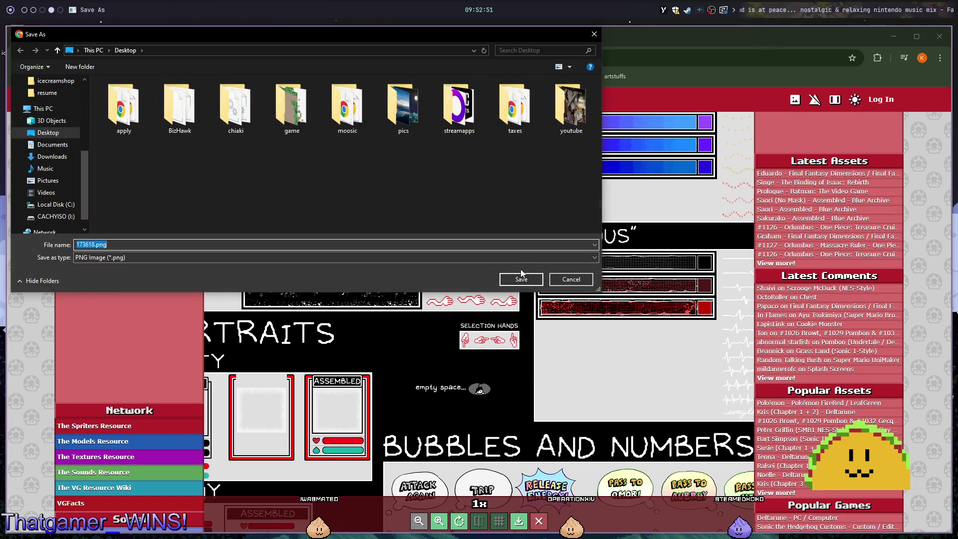
click(520, 285)
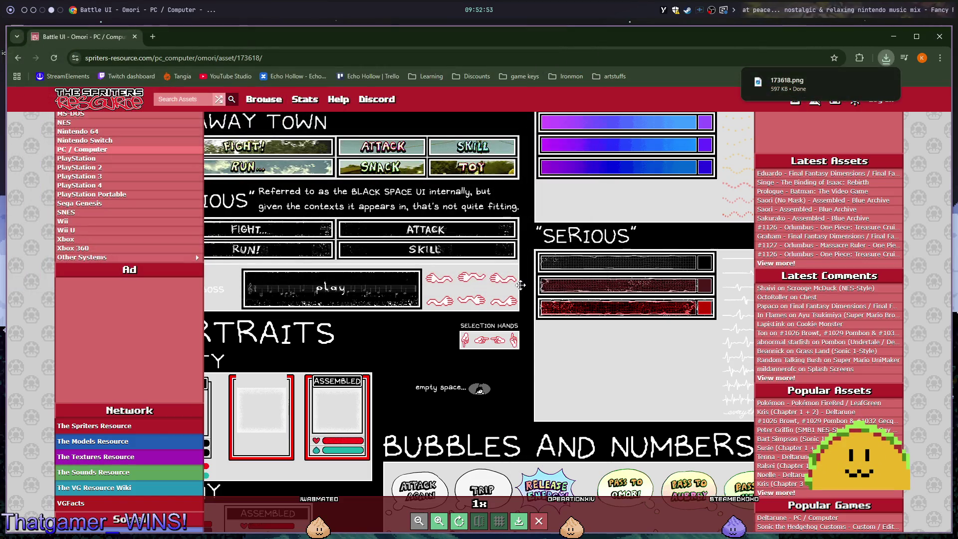
Preview the downloaded 173618.png from the desktop and close it.
key(super+3)
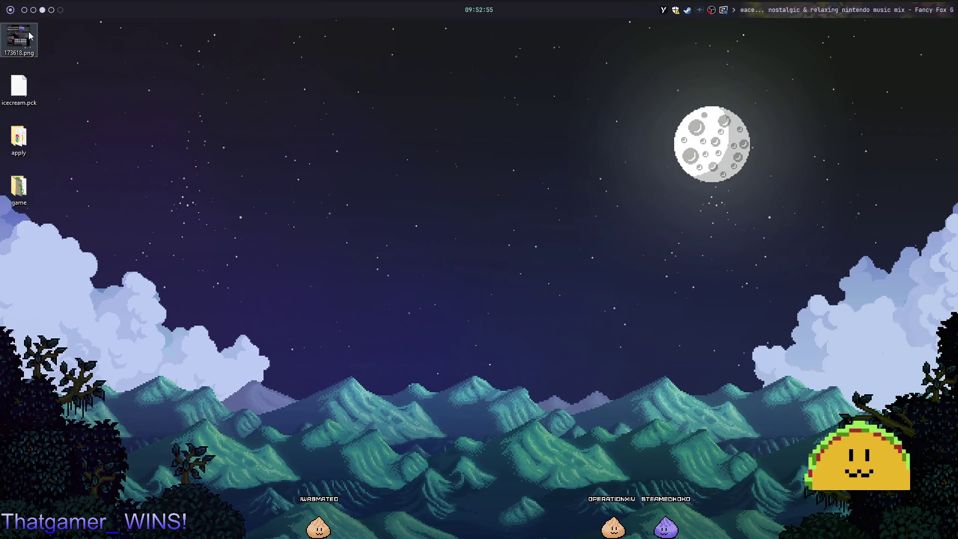
double_click(26, 31)
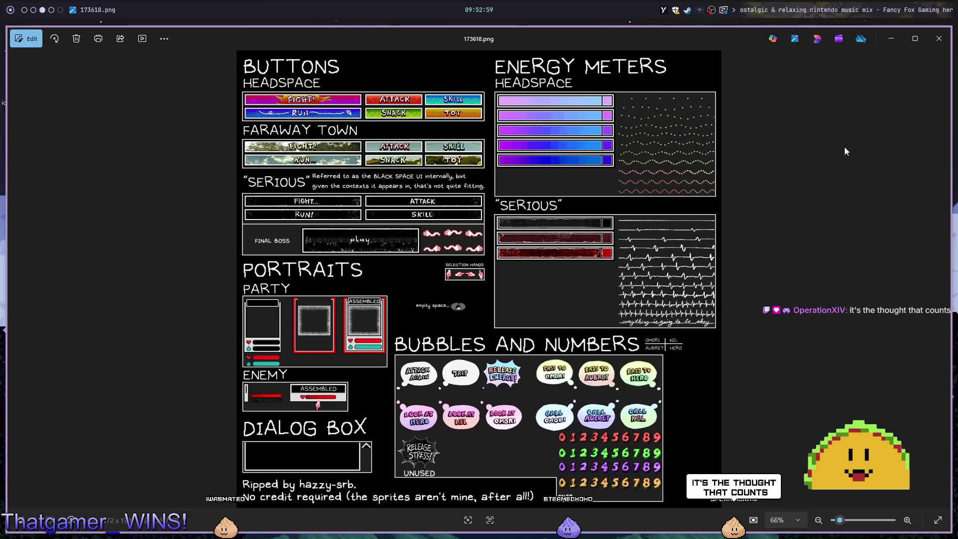
key(alt+F4)
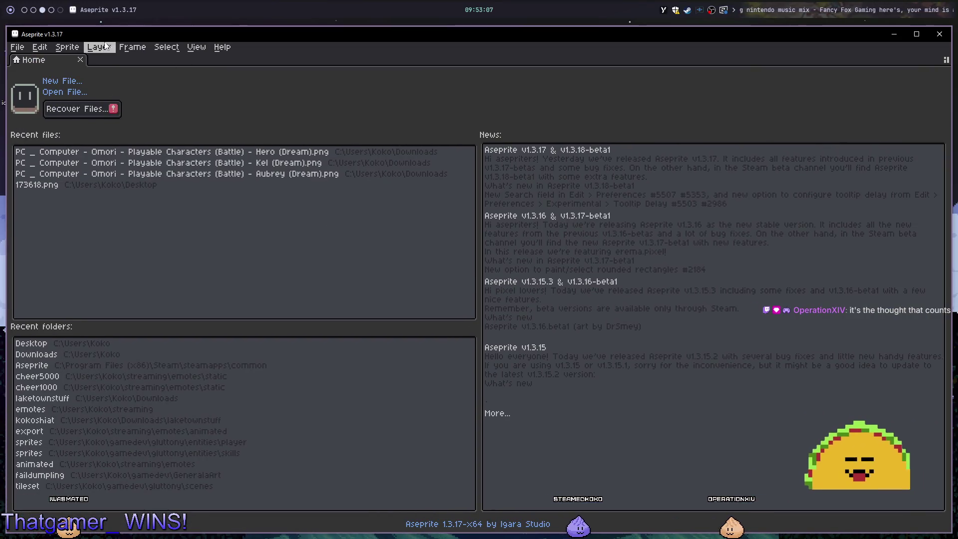
Open 173618.png in Aseprite and marquee-select the Selection Hands box.
drag(110, 35, 149, 36)
drag(19, 38, 244, 185)
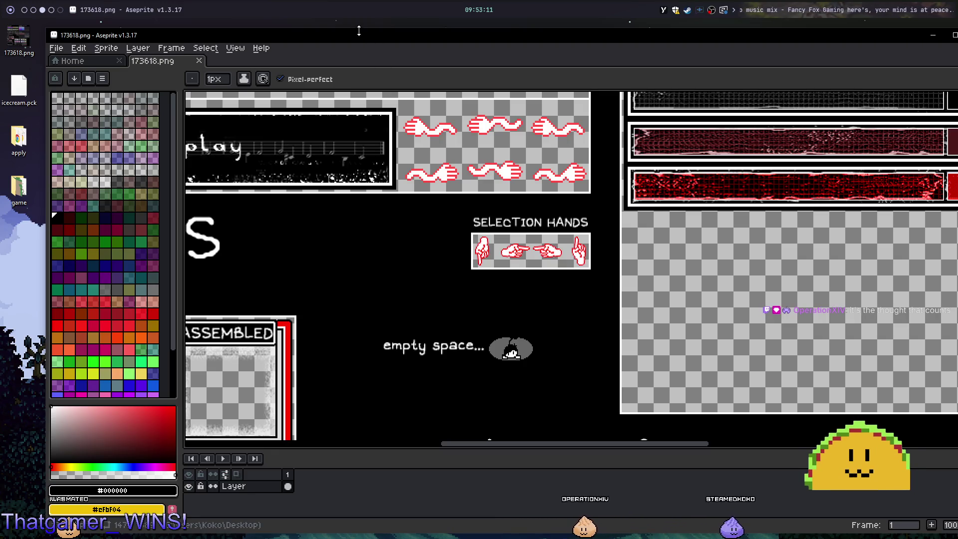
double_click(369, 35)
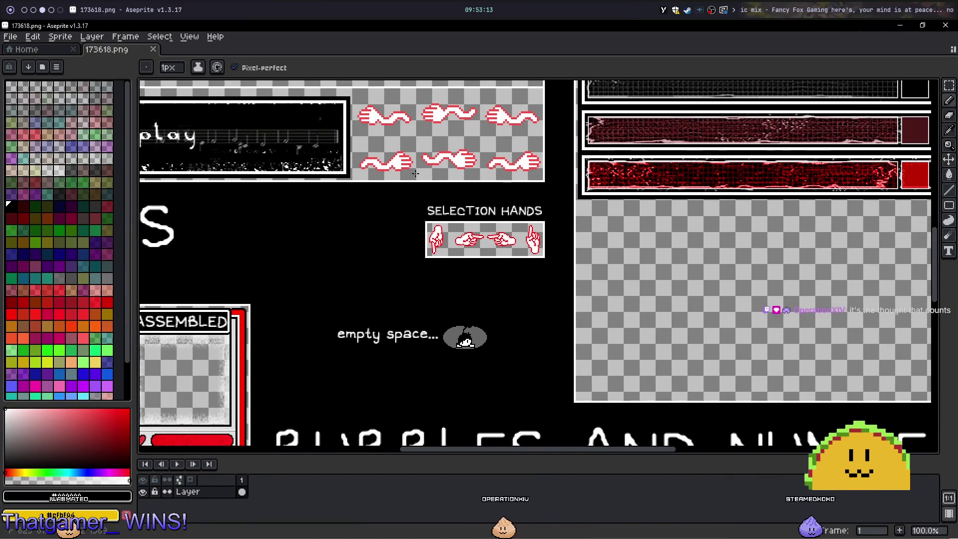
drag(419, 174, 494, 201)
scroll(603, 272, up, 5)
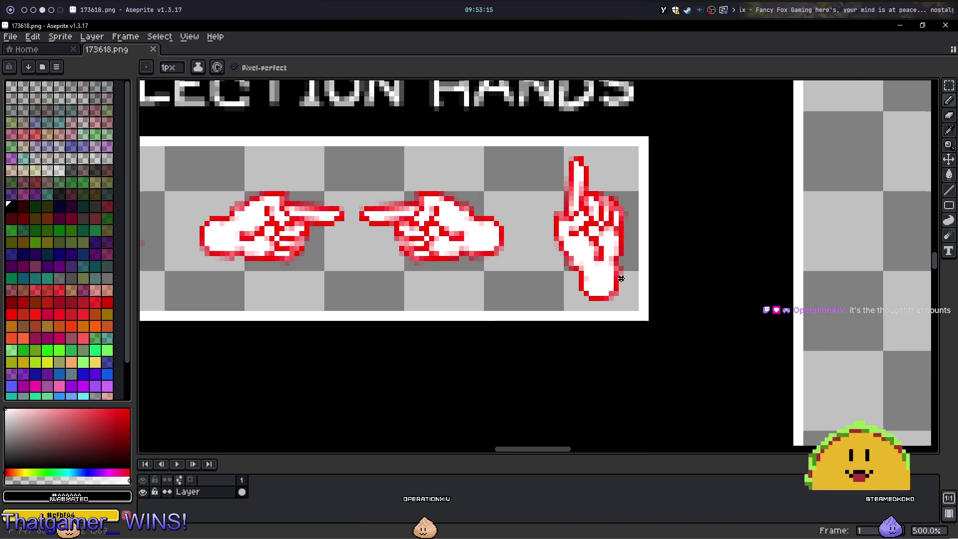
scroll(524, 242, down, 3)
drag(392, 217, 471, 256)
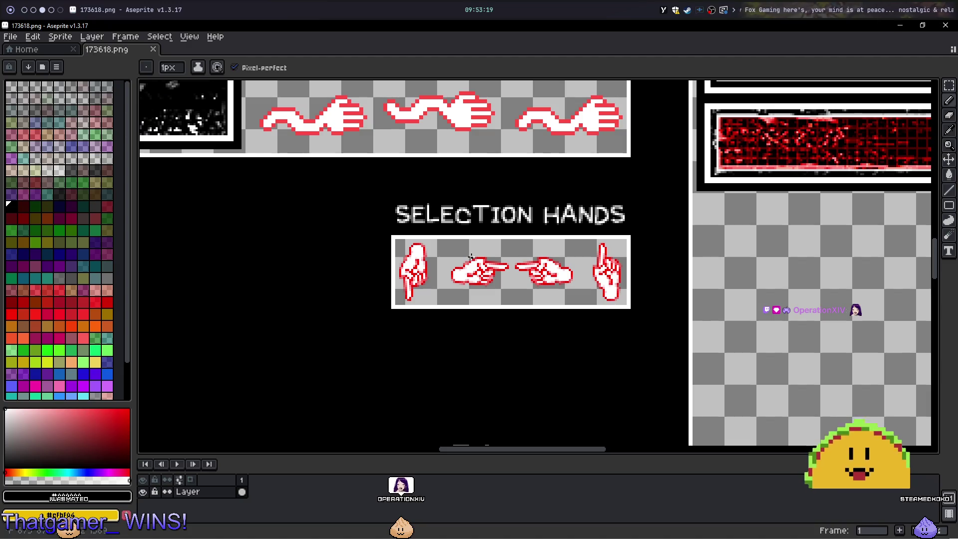
scroll(325, 264, up, 2)
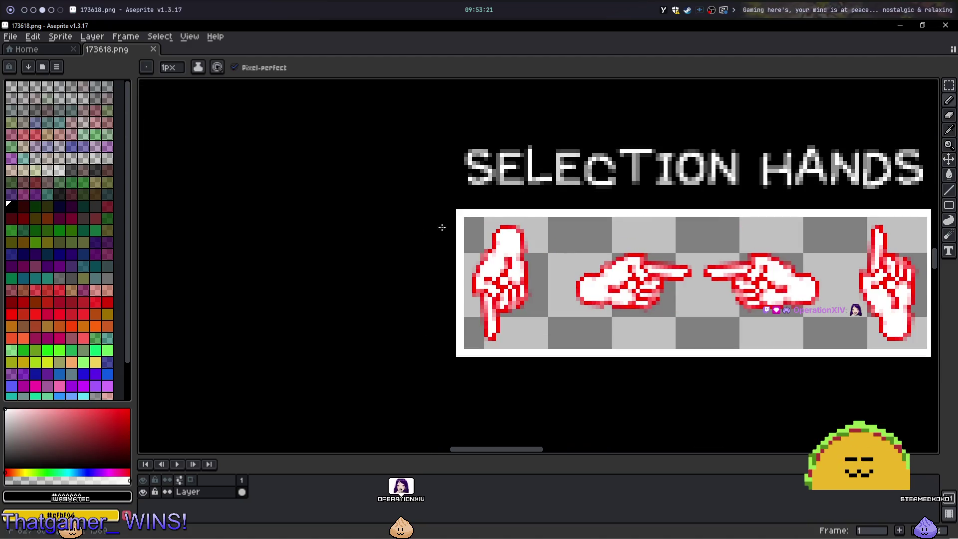
key(b)
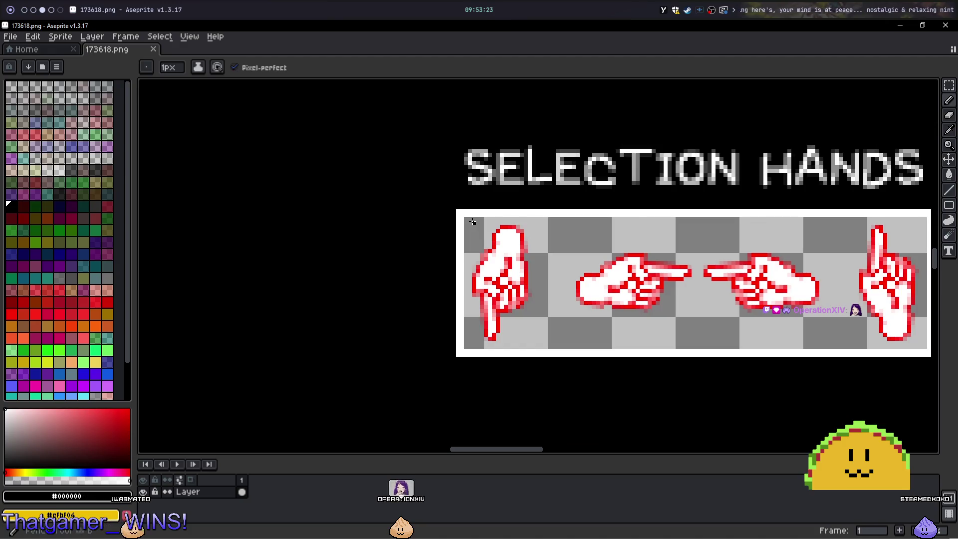
key(m)
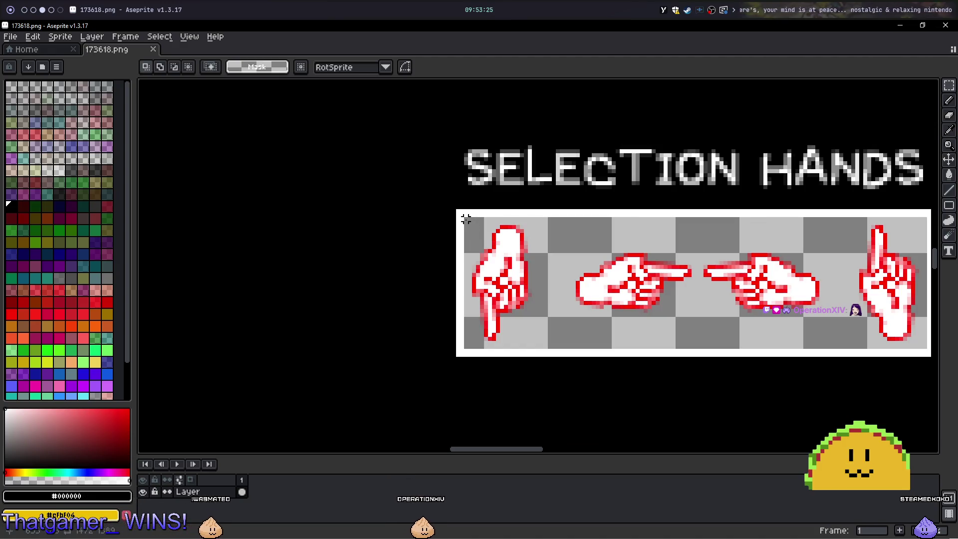
mouse_move(465, 219)
mouse_down()
mouse_move(792, 333)
mouse_move(890, 354)
mouse_move(750, 287)
mouse_move(420, 219)
mouse_up()
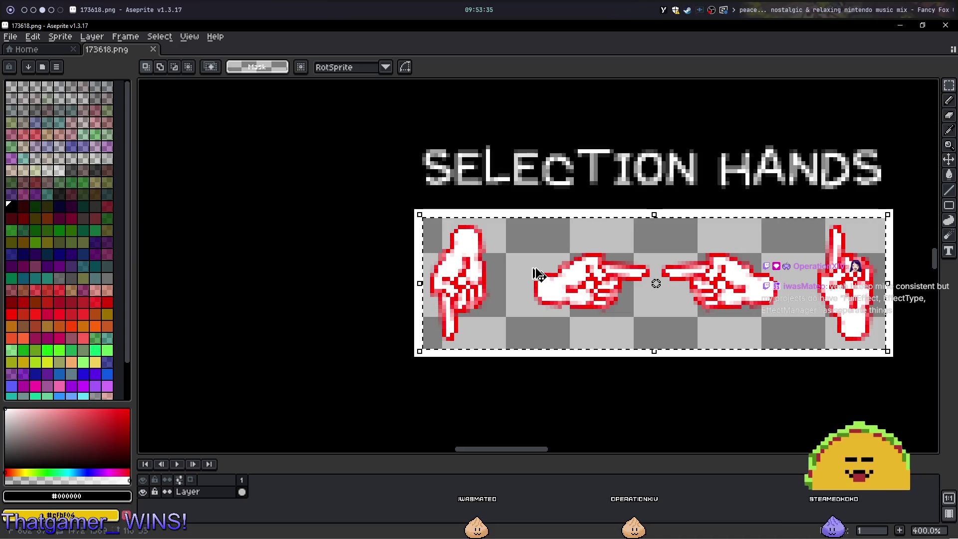
Paste the copied hands strip into a new sprite.
key(ctrl+n)
key(Return)
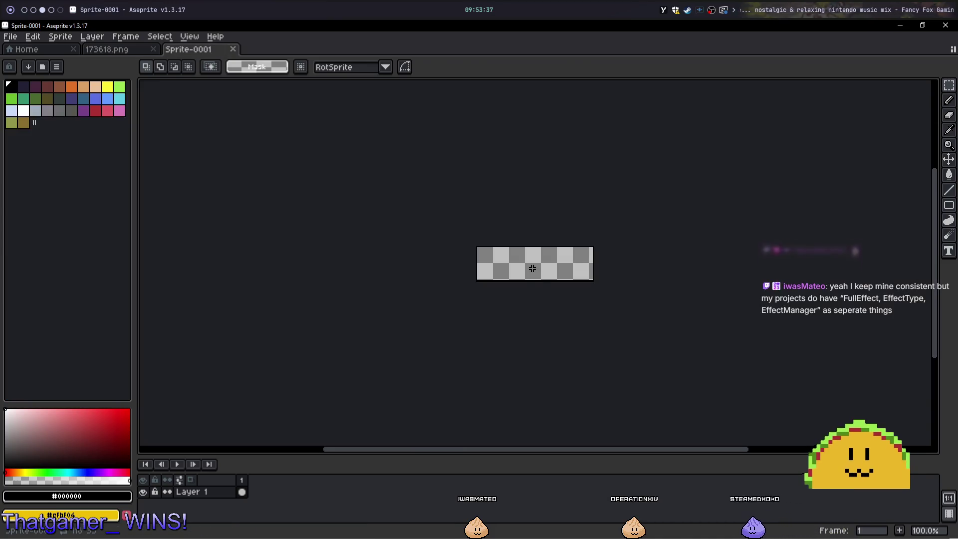
key(ctrl+v)
scroll(532, 269, up, 5)
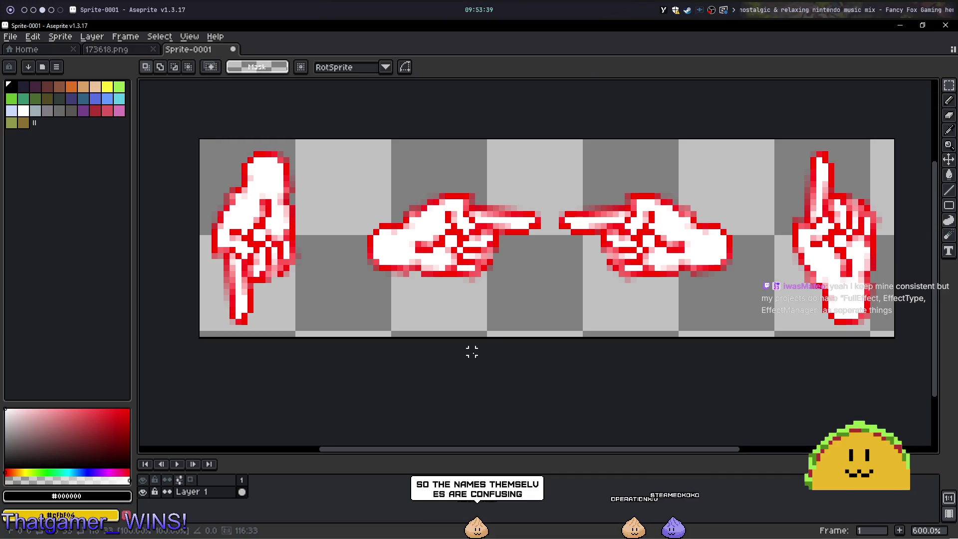
scroll(471, 352, down, 3)
drag(466, 378, 545, 378)
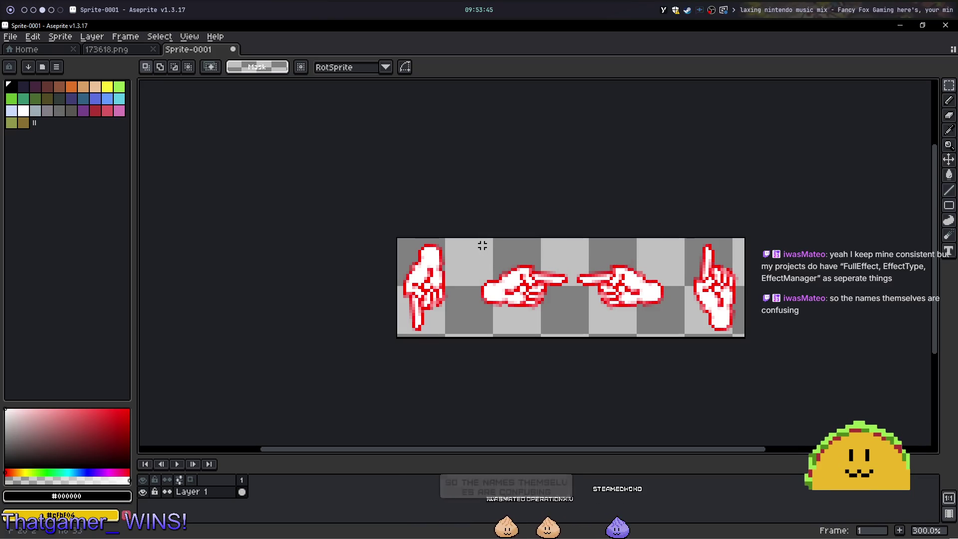
mouse_move(289, 160)
mouse_down()
mouse_move(485, 188)
mouse_move(733, 256)
mouse_up()
key(Escape)
Select all of the new hands sprite.
key(ctrl+a)
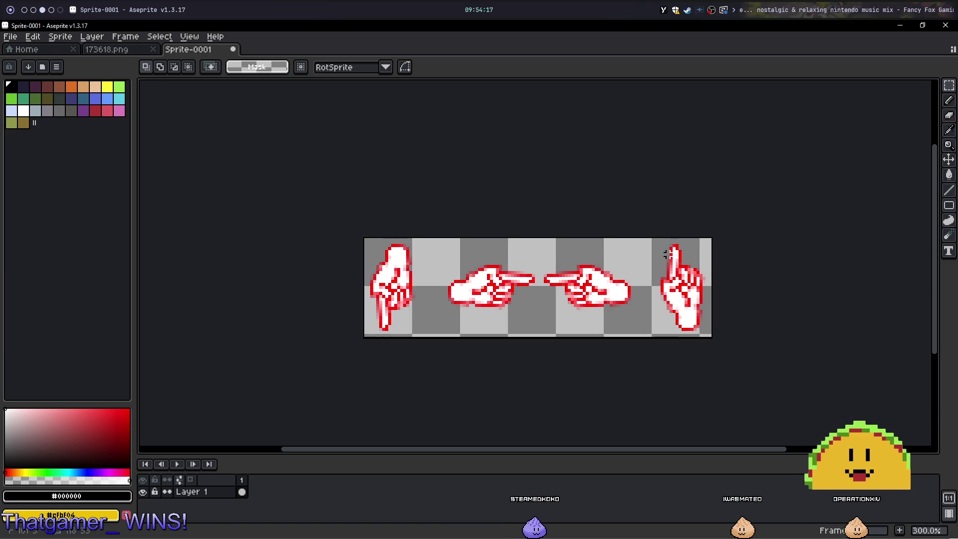
scroll(665, 254, up, 1)
drag(362, 219, 455, 221)
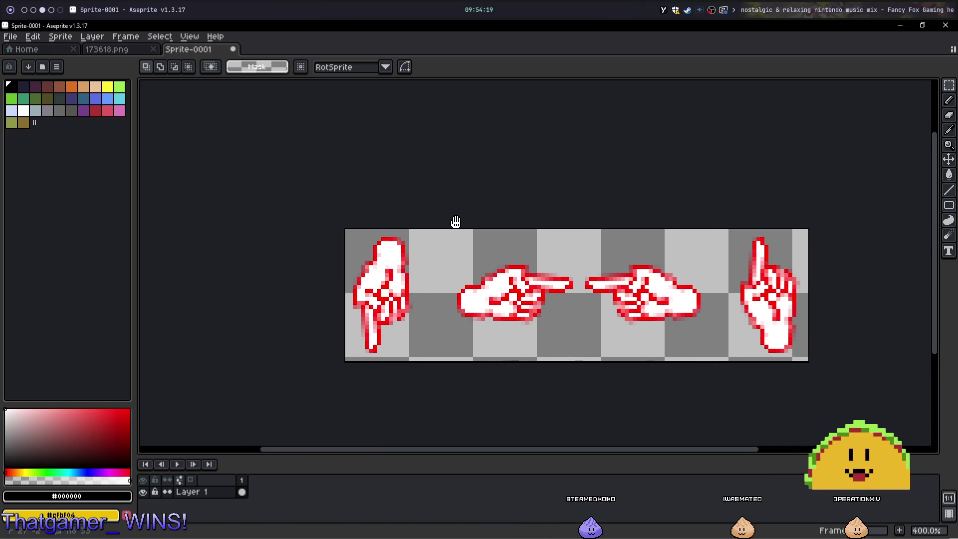
scroll(335, 219, right, 4)
key(ctrl+a)
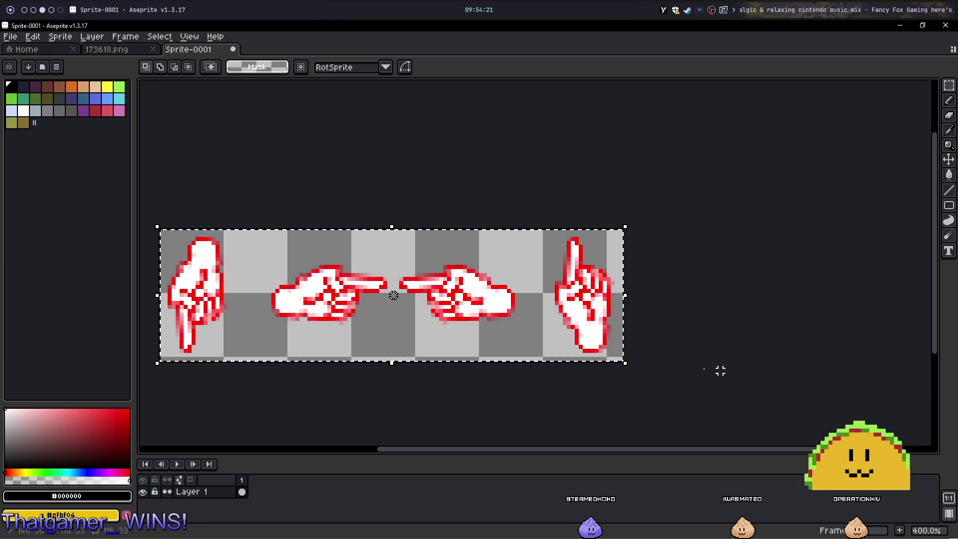
drag(413, 422, 493, 416)
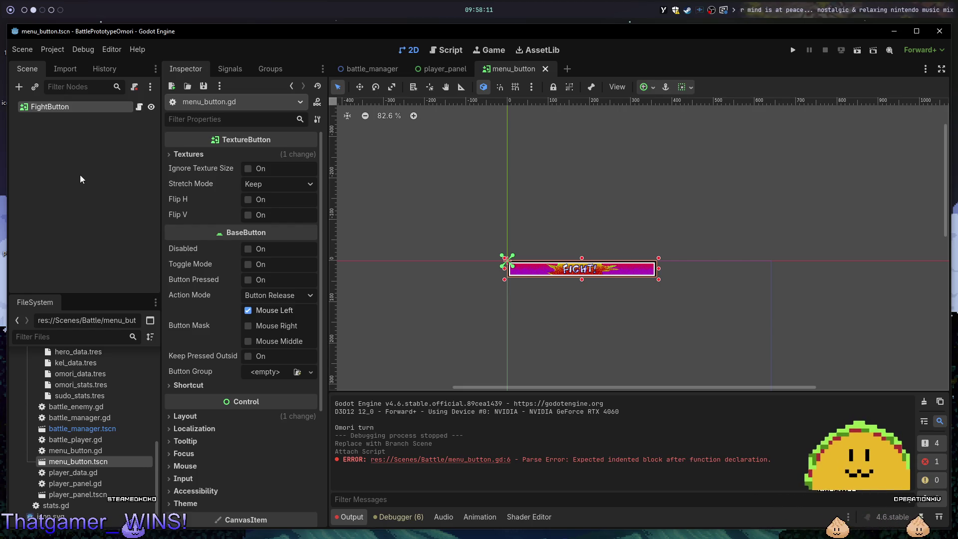
Collapse the Data folder and scroll up to the Battle Art images, including pointy_right.png.
scroll(85, 436, up, 3)
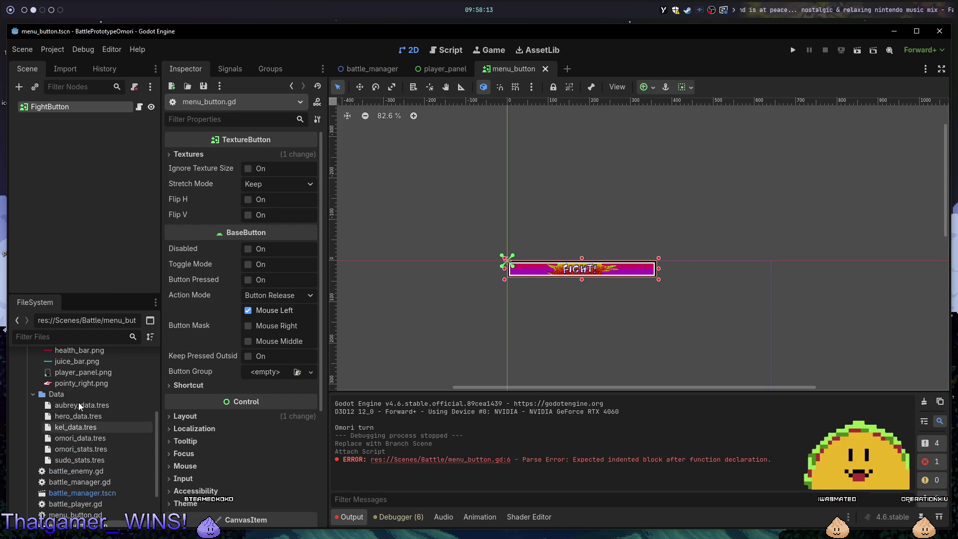
click(36, 394)
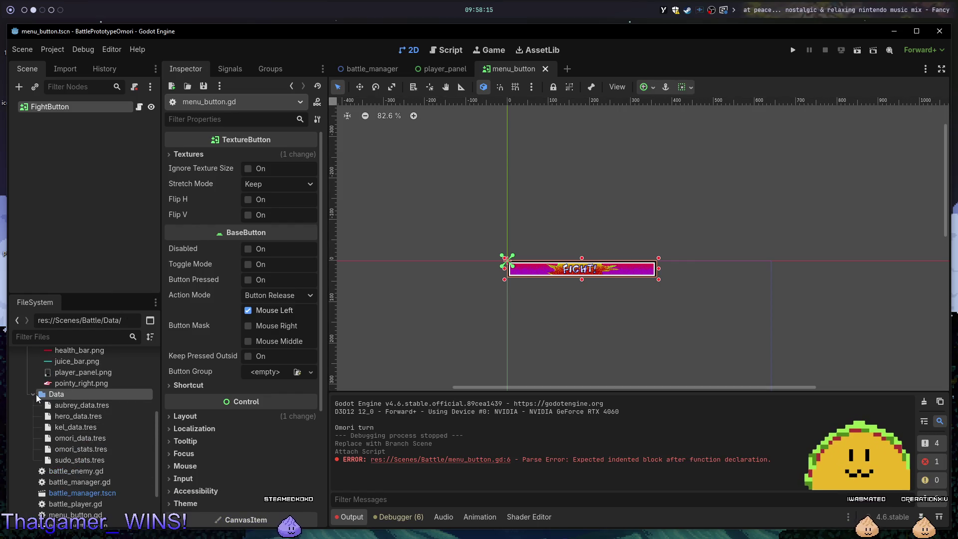
click(34, 393)
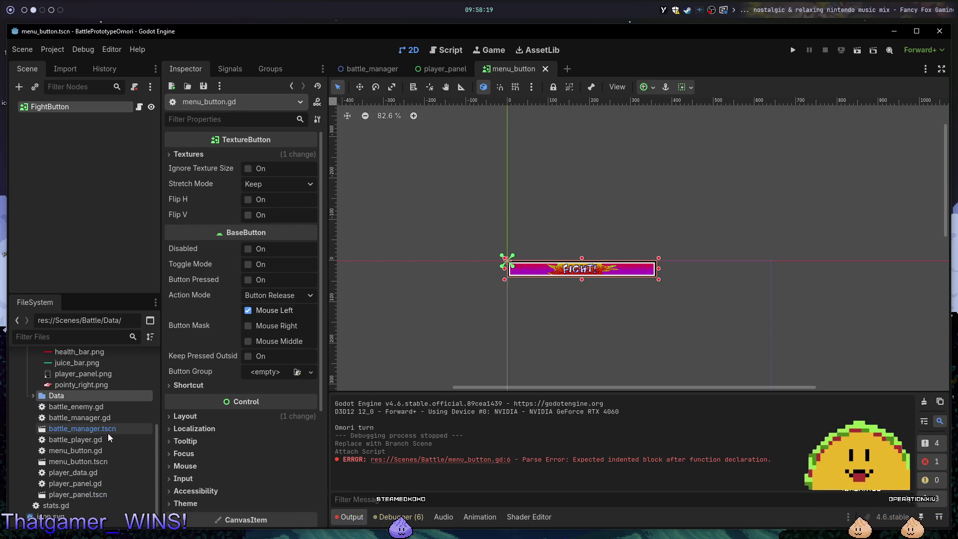
scroll(109, 433, up, 5)
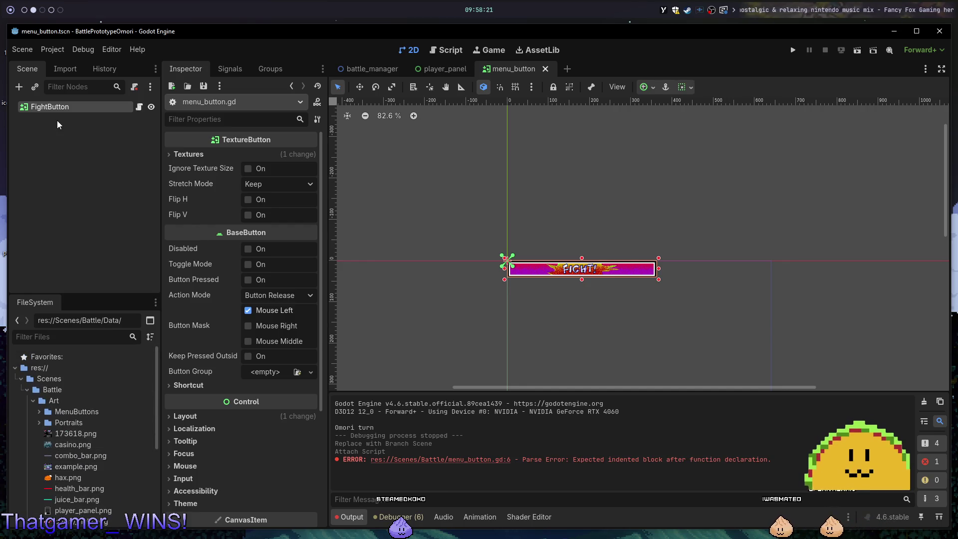
Add a TextureRect child to FightButton, found by searching 'texture' in the node list.
right_click(57, 106)
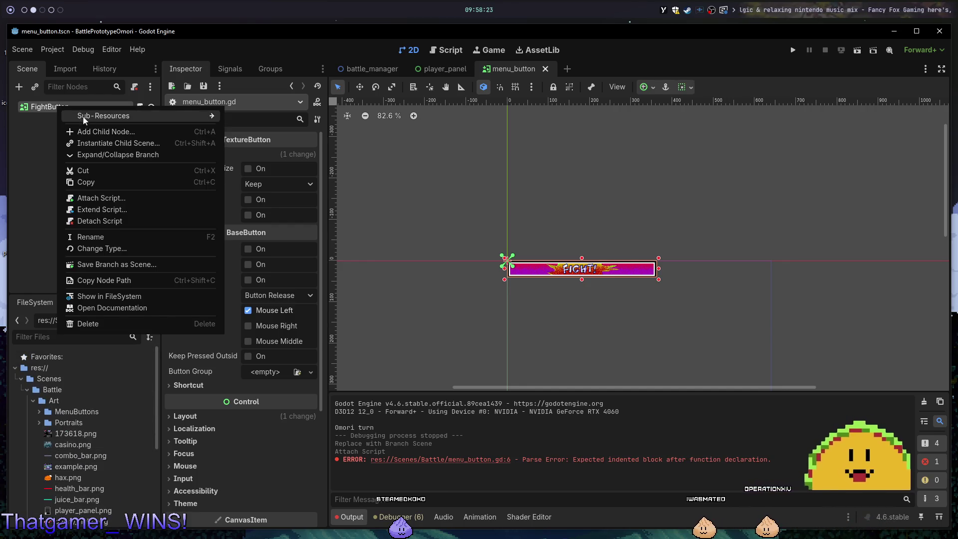
click(96, 133)
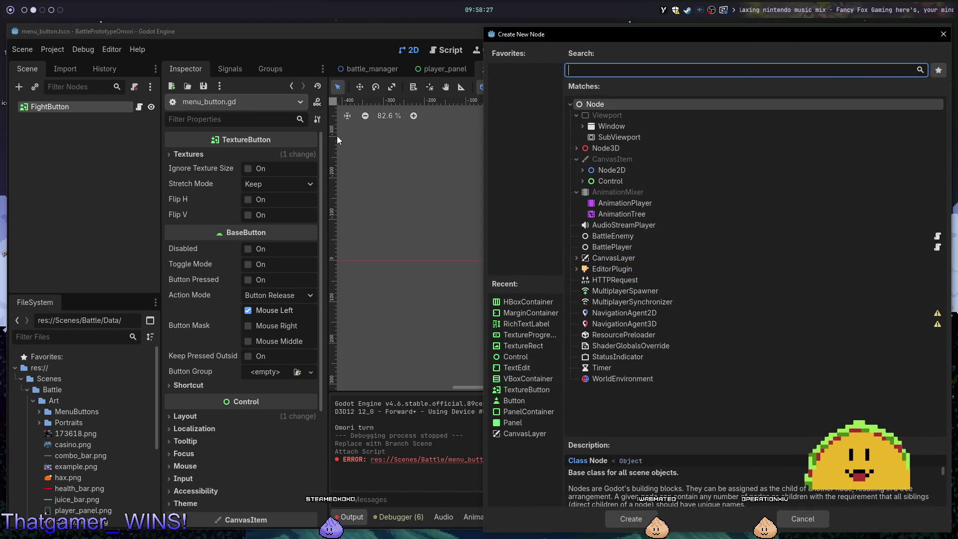
text(coll)
key(BackSpace)
key(BackSpace)
key(BackSpace)
text(sprite)
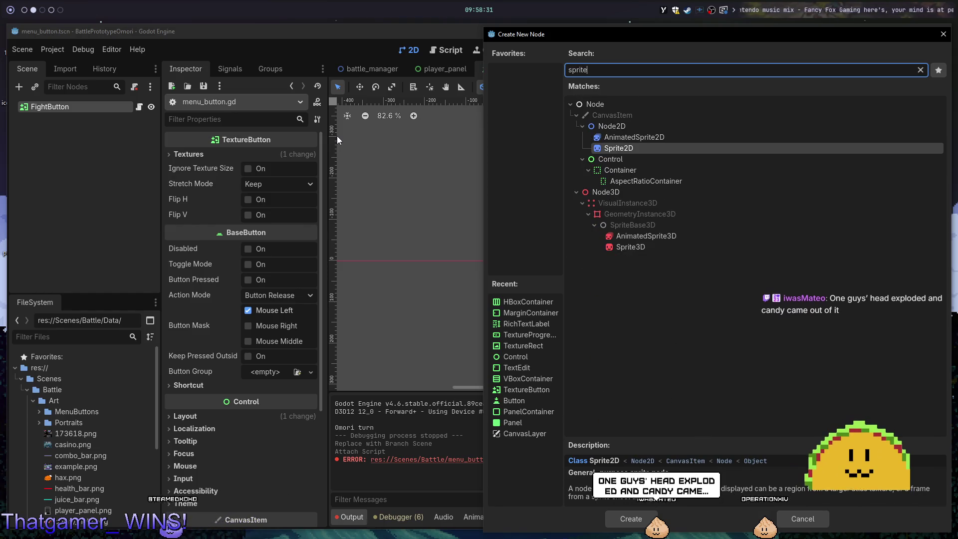
key(BackSpace)
key(BackSpace)
key(BackSpace)
text(texture)
key(Return)
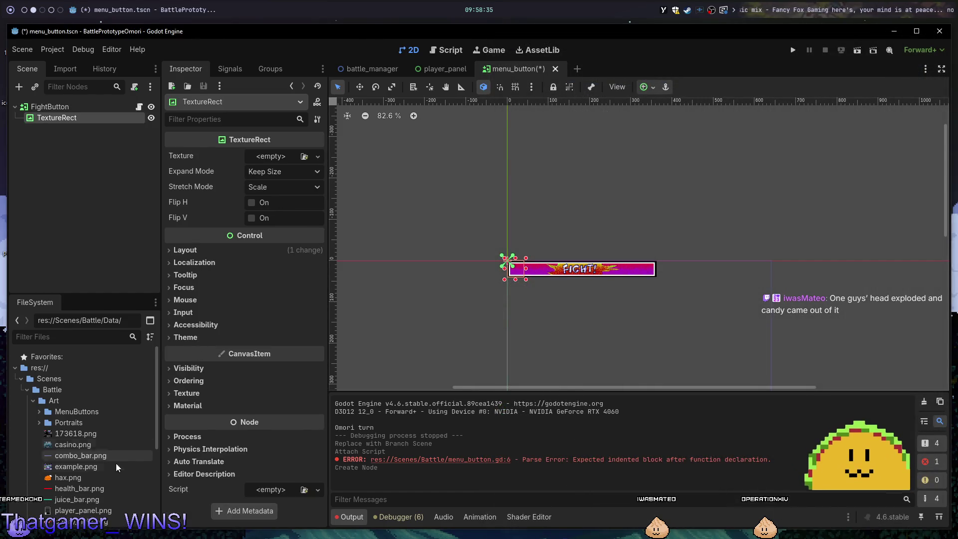
click(283, 157)
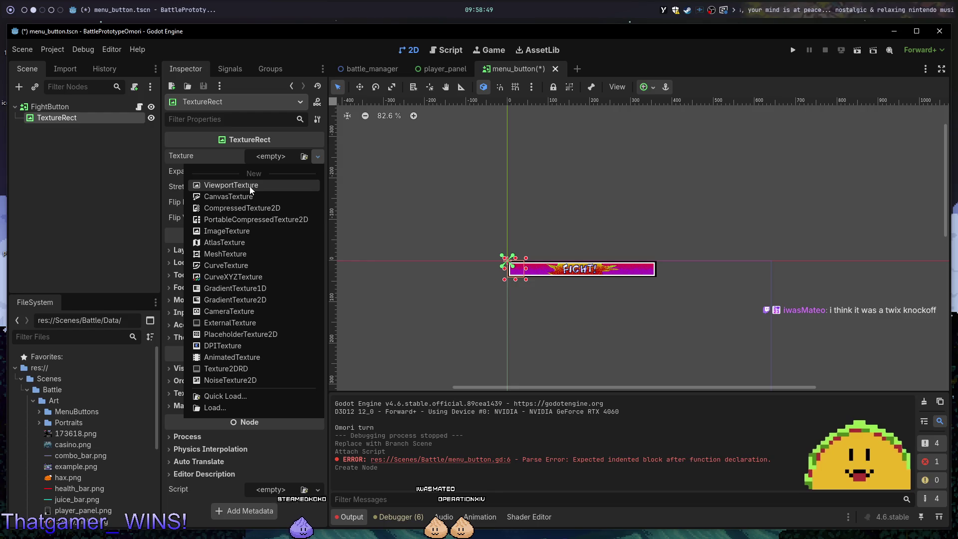
Drag the pointing-hand PNG from FileSystem onto the TextureRect's Texture property.
click(116, 463)
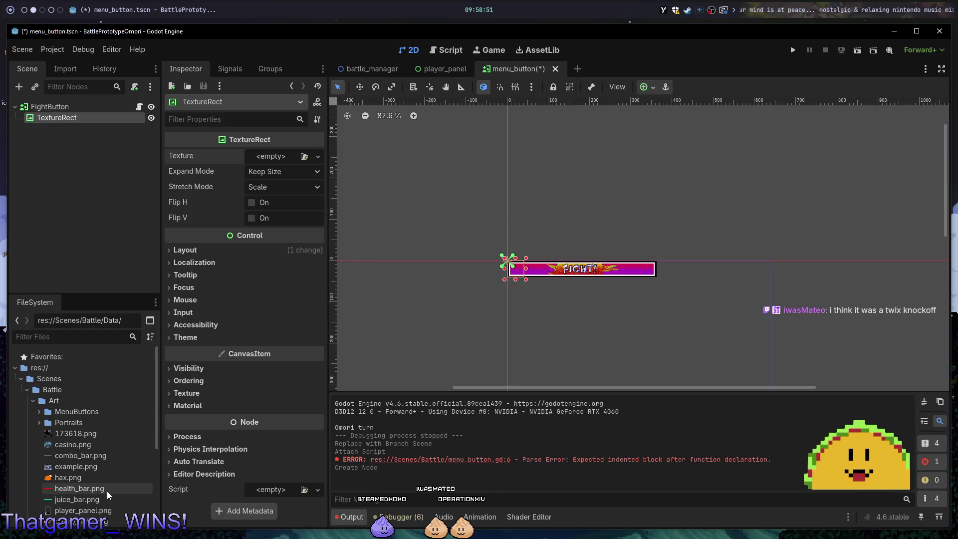
drag(79, 521, 275, 157)
scroll(532, 249, up, 7)
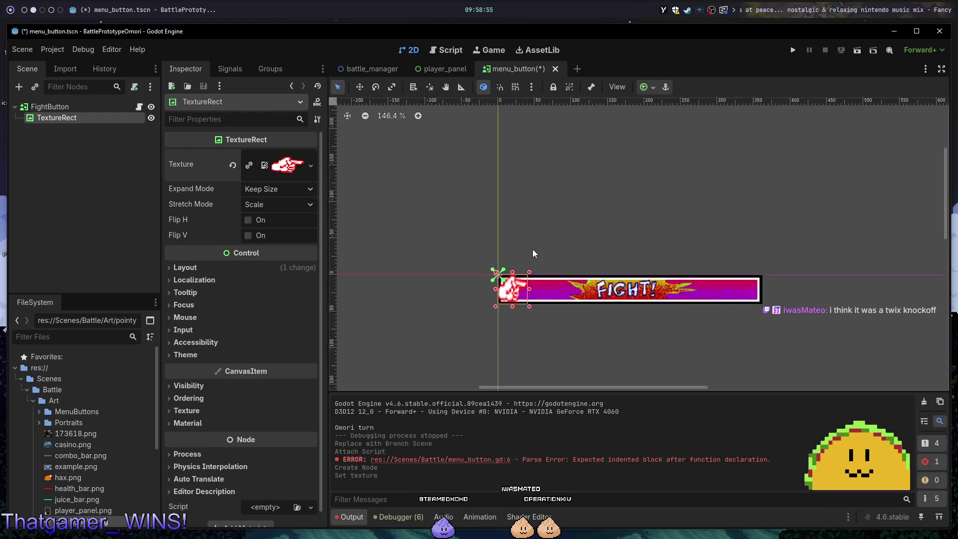
Set Expand Mode to Fit Height and Stretch Mode to Keep Aspect Centered.
click(299, 189)
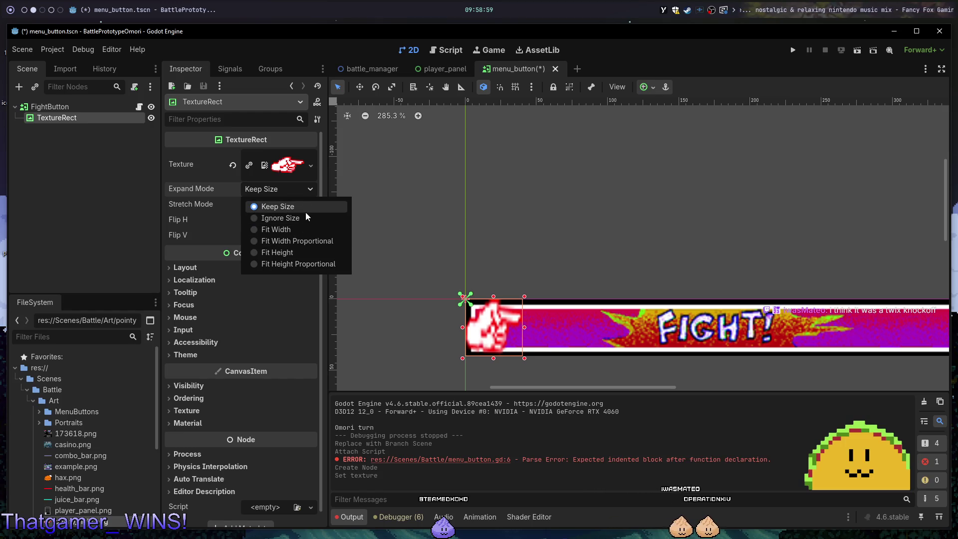
click(290, 251)
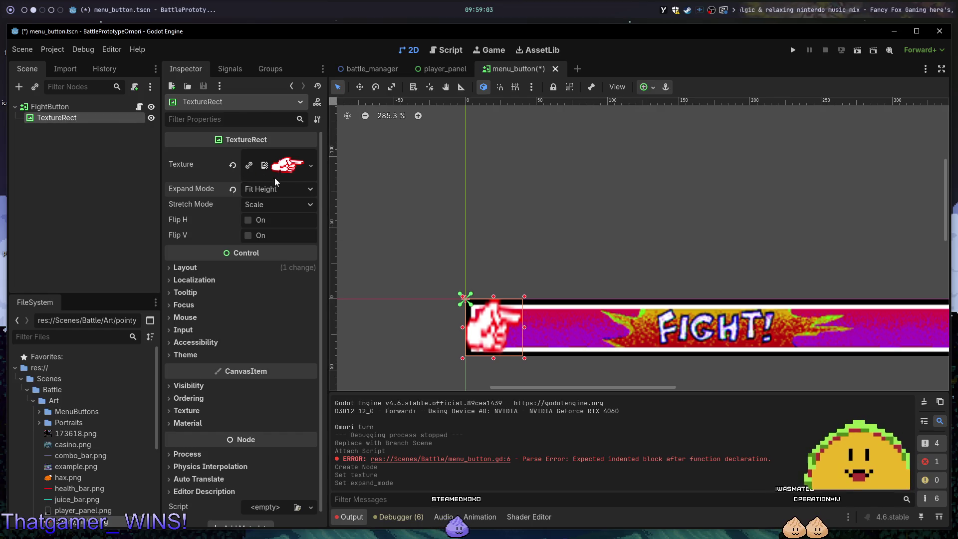
click(292, 202)
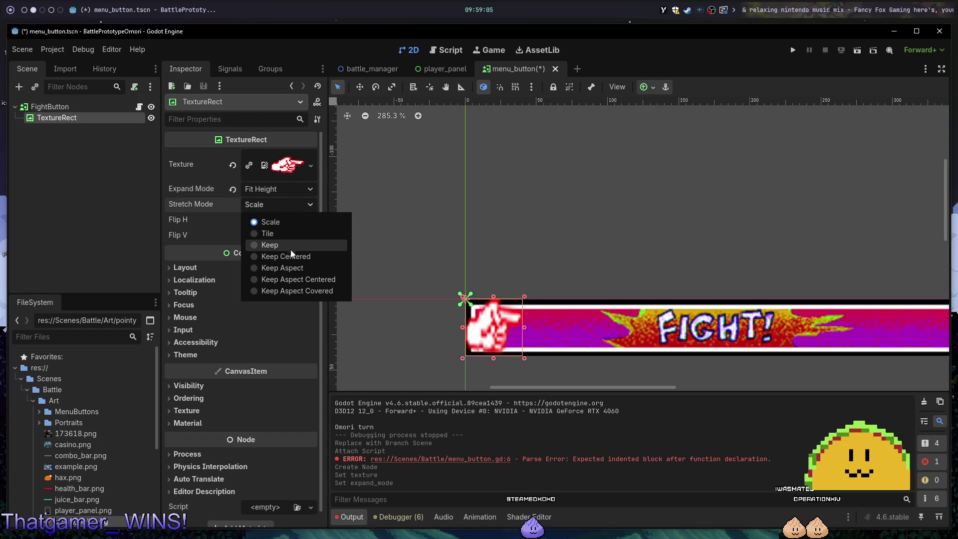
click(295, 268)
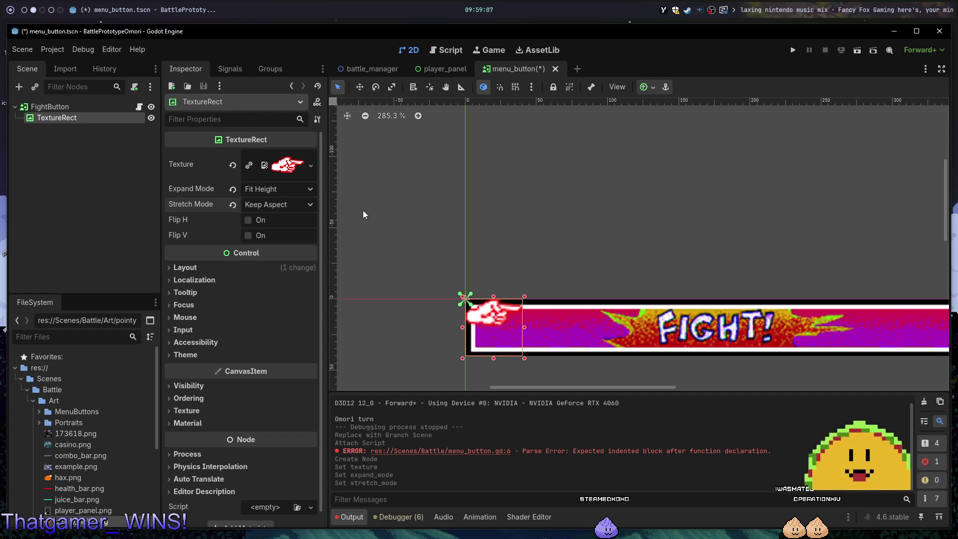
click(316, 210)
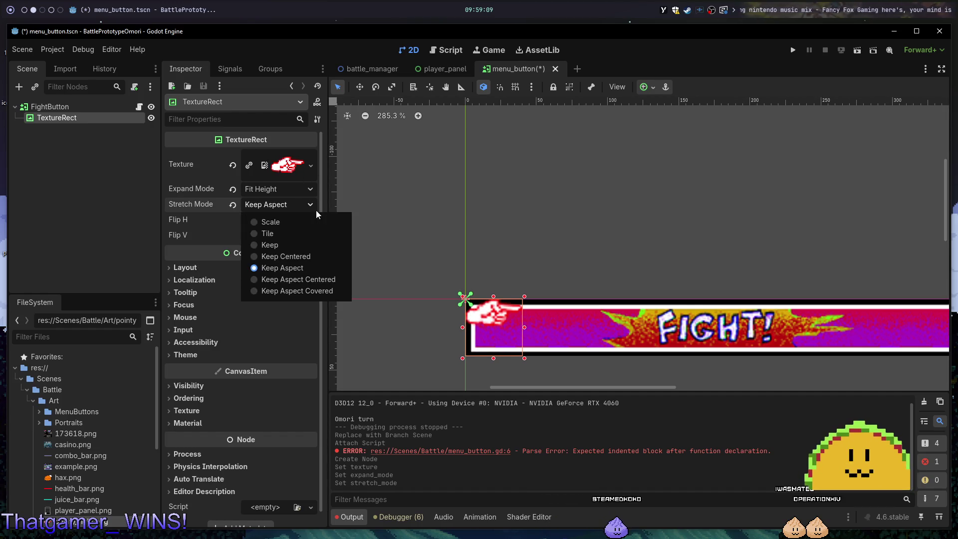
click(298, 278)
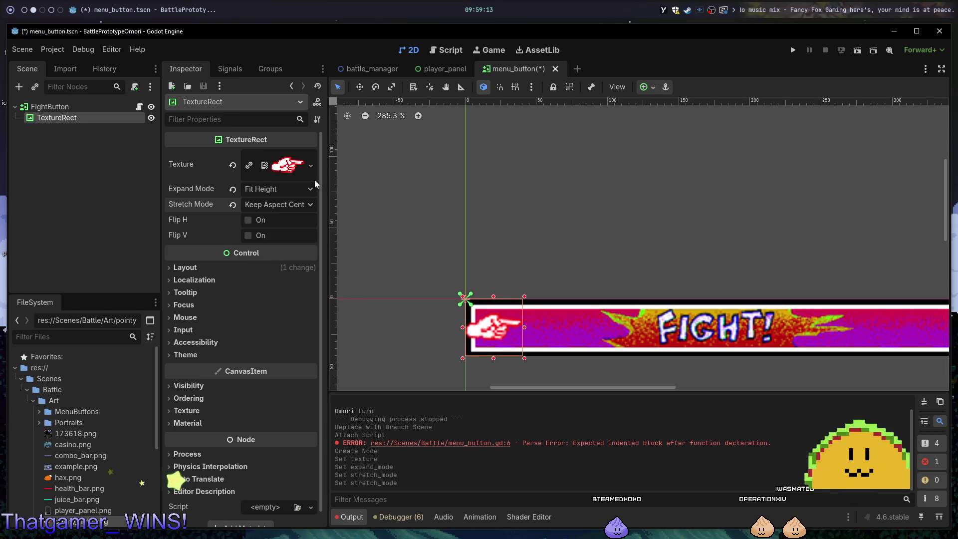
Reselect the TextureRect and save the menu_button scene with Ctrl+S.
click(86, 133)
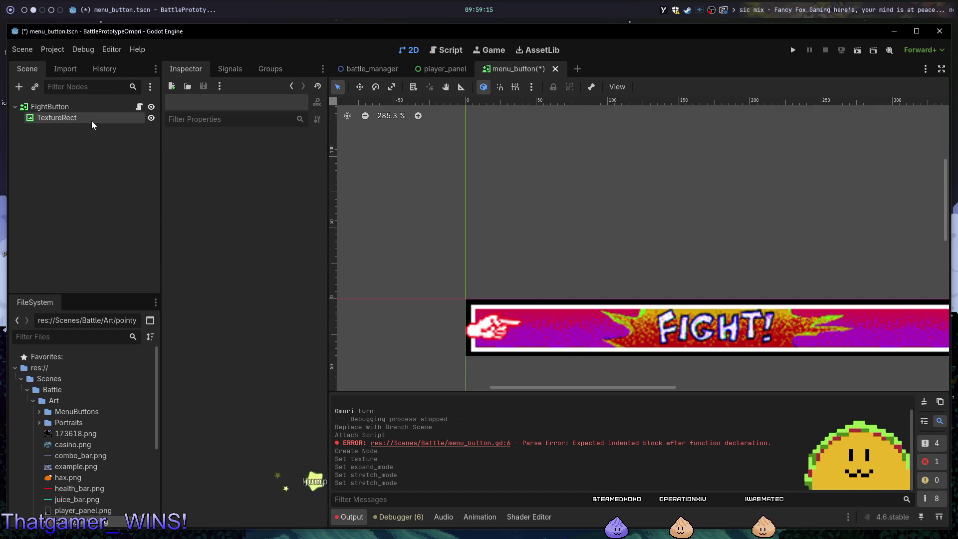
click(85, 117)
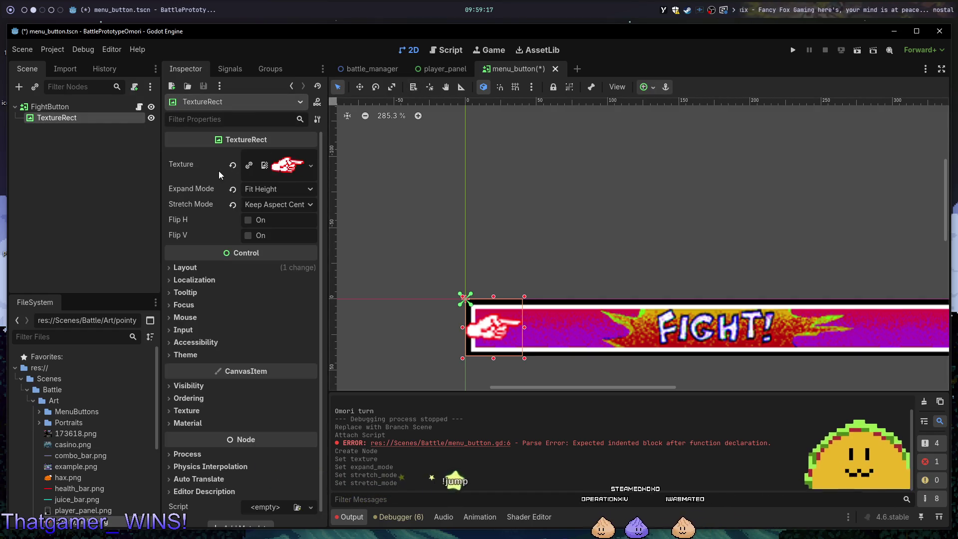
key(ctrl+s)
right_click(91, 122)
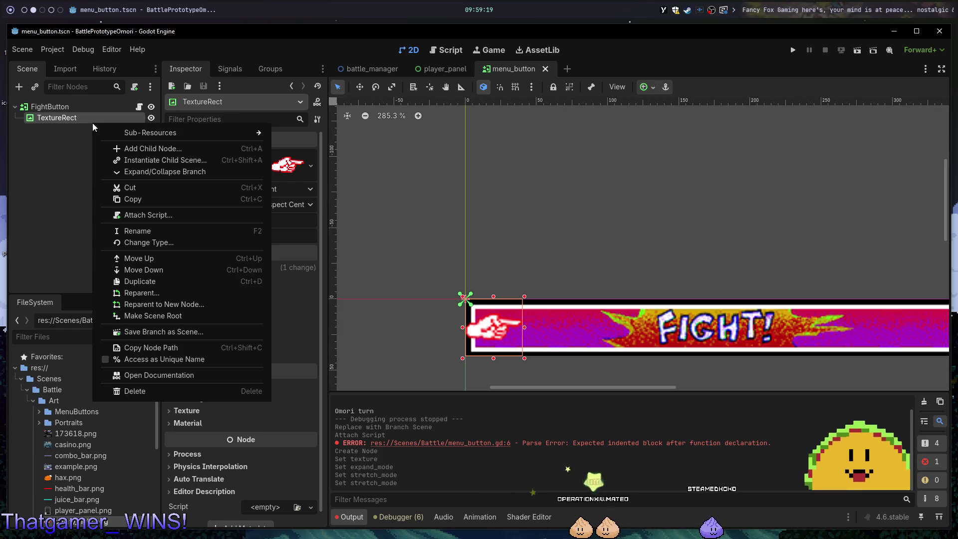
Add an AnimationPlayer (not AnimationTree) under FightButton and pan the view so the FIGHT banner sits higher.
right_click(71, 109)
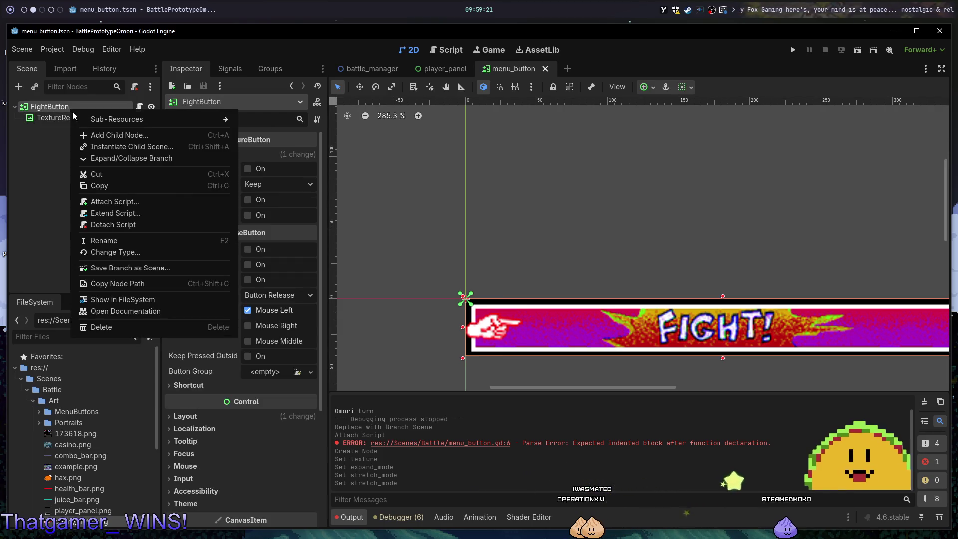
click(120, 135)
text(animation)
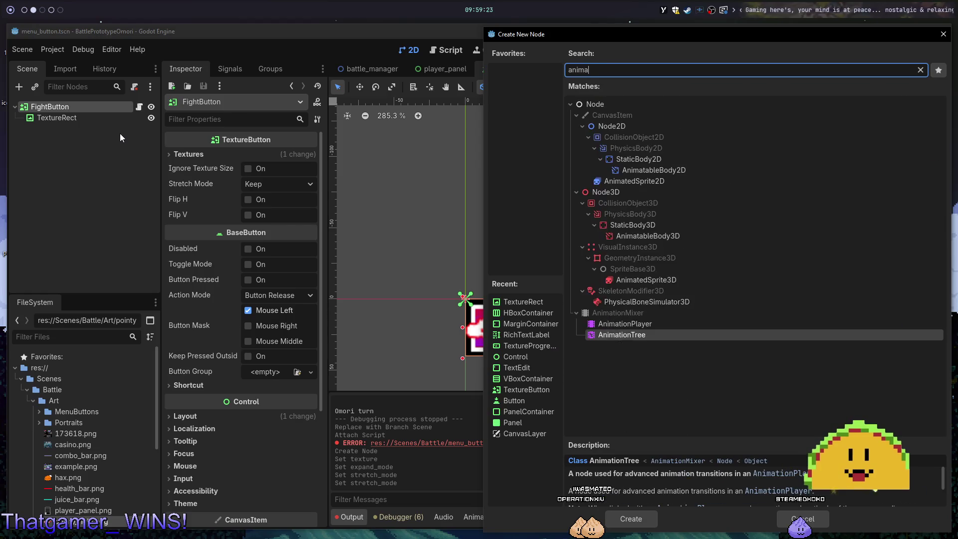
key(Up)
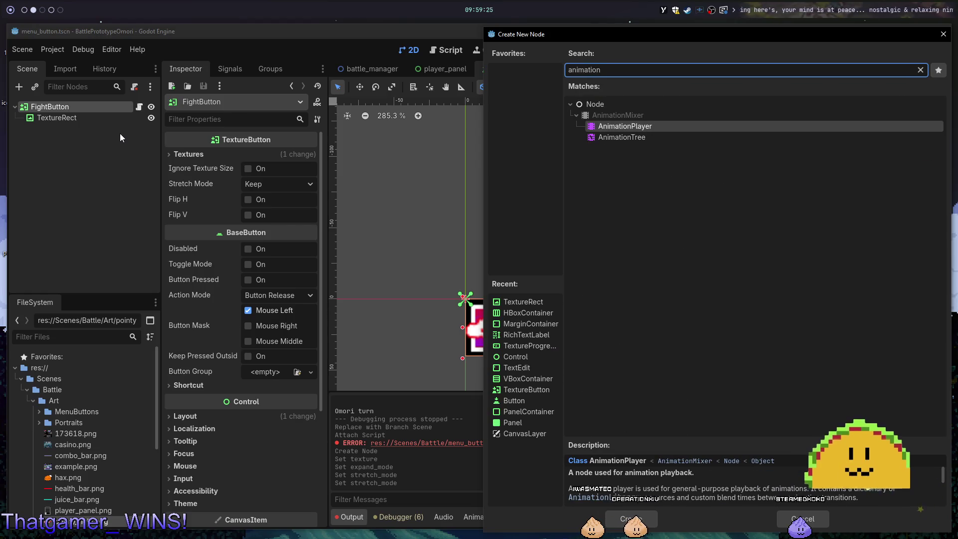
key(Return)
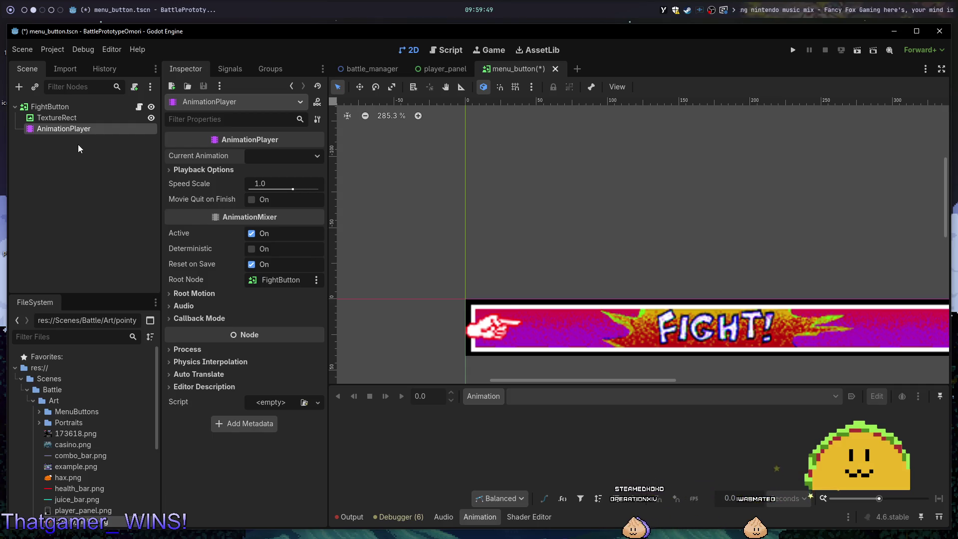
scroll(627, 189, down, 4)
scroll(611, 167, up, 3)
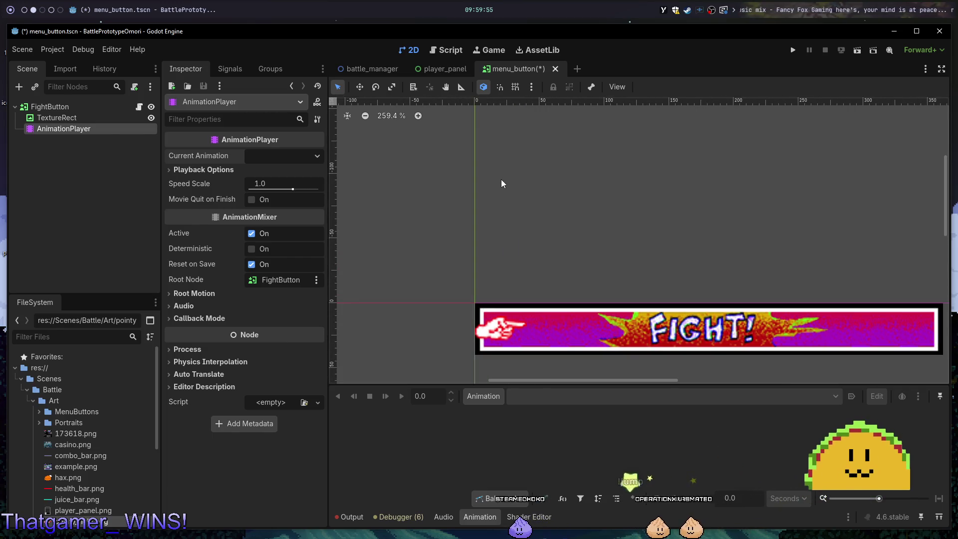
scroll(501, 184, down, 2)
mouse_move(601, 248)
mouse_down()
mouse_move(607, 231)
mouse_move(579, 208)
mouse_up()
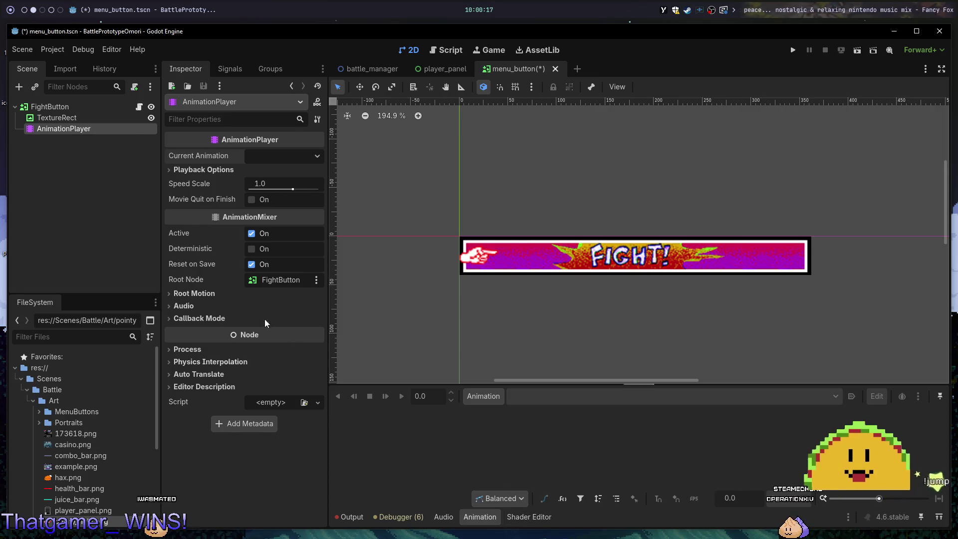
click(477, 396)
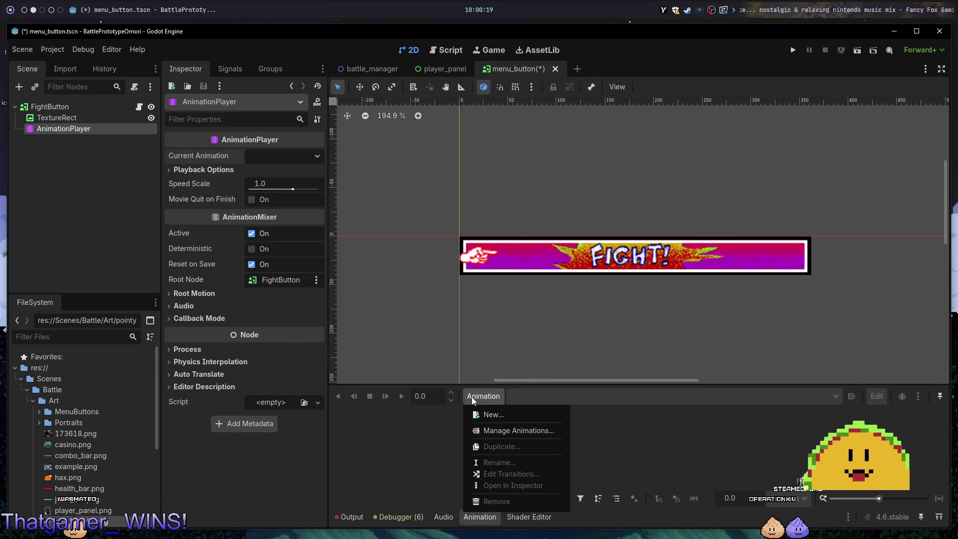
Create a new animation named 'point' in the AnimationPlayer.
click(530, 415)
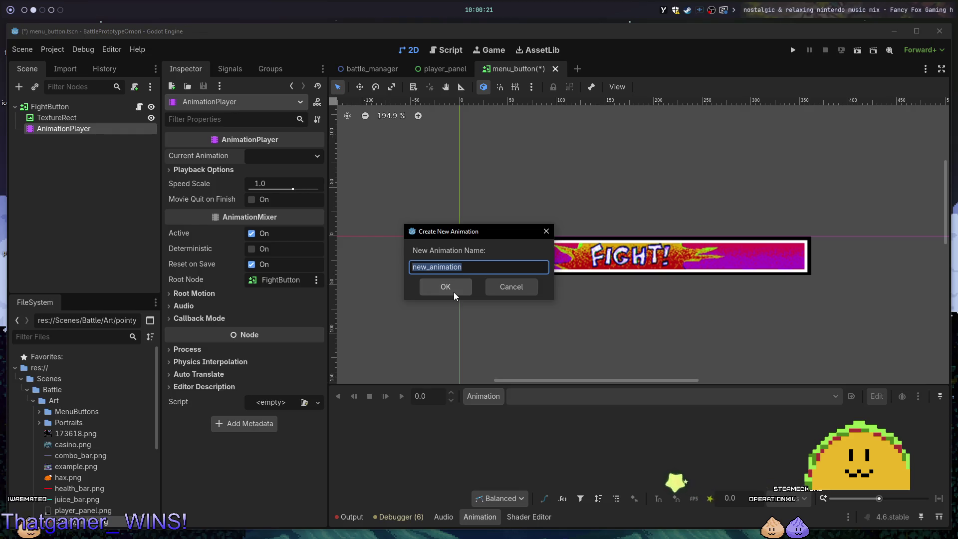
text(point)
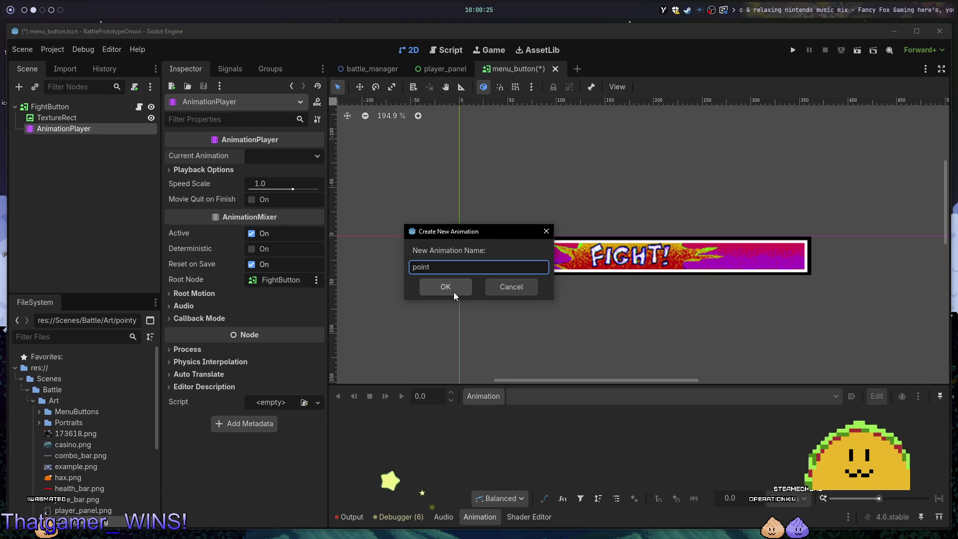
click(453, 292)
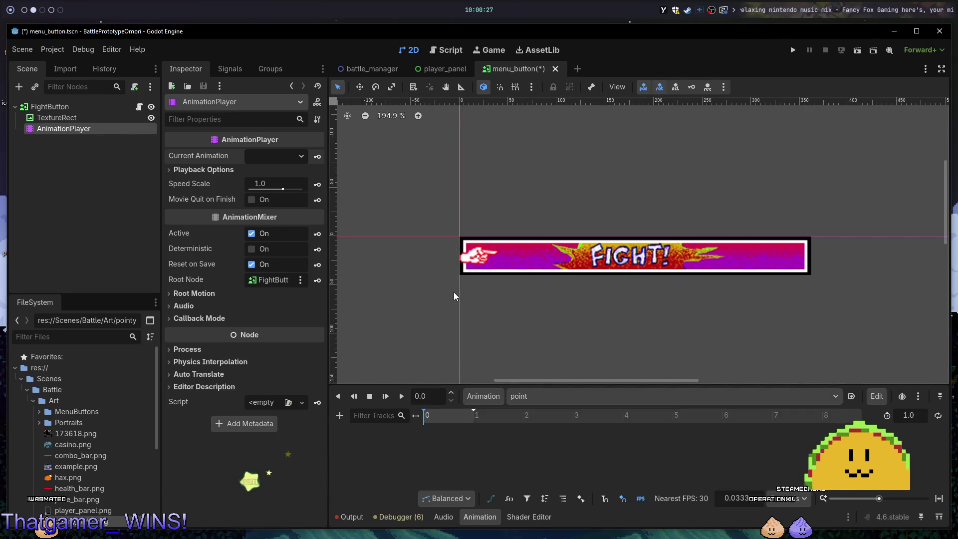
Add a property track animating the TextureRect's position.
click(341, 417)
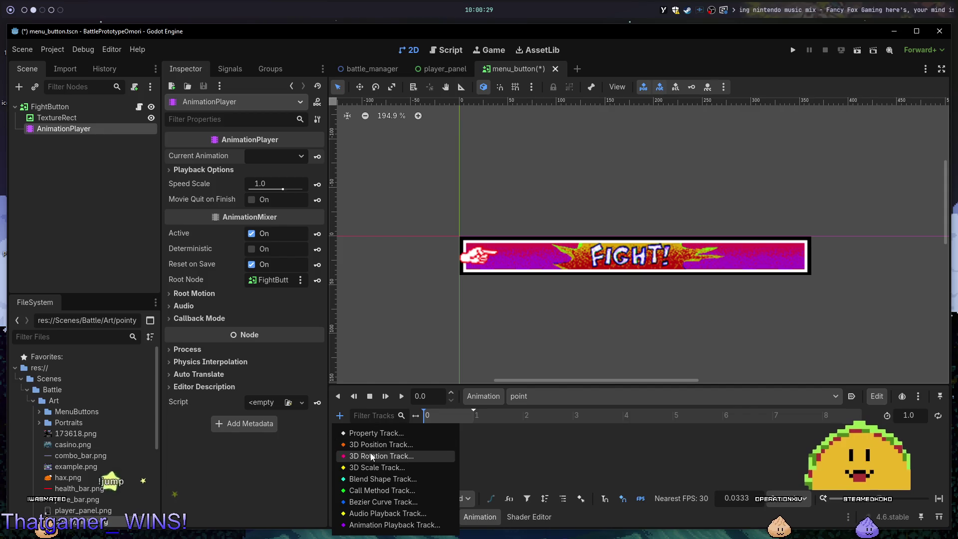
click(394, 432)
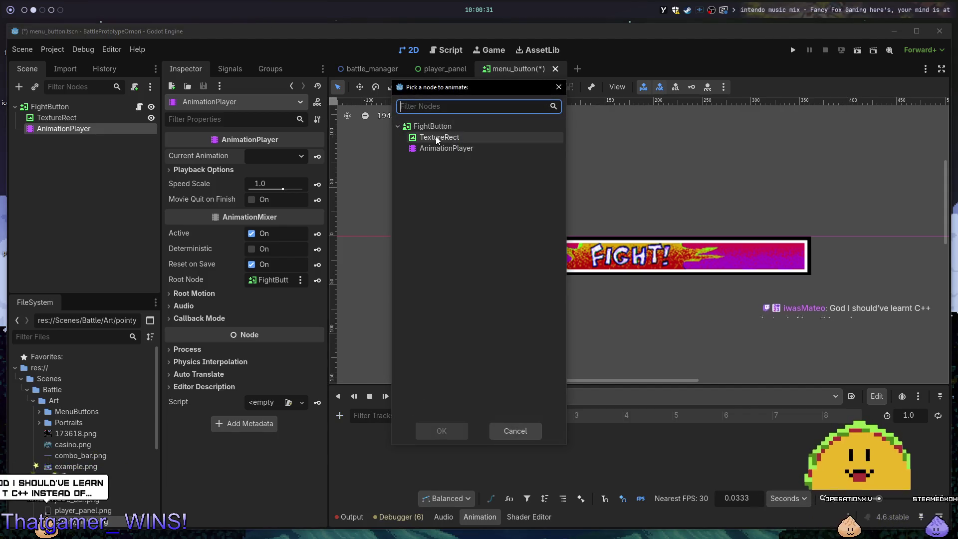
double_click(435, 137)
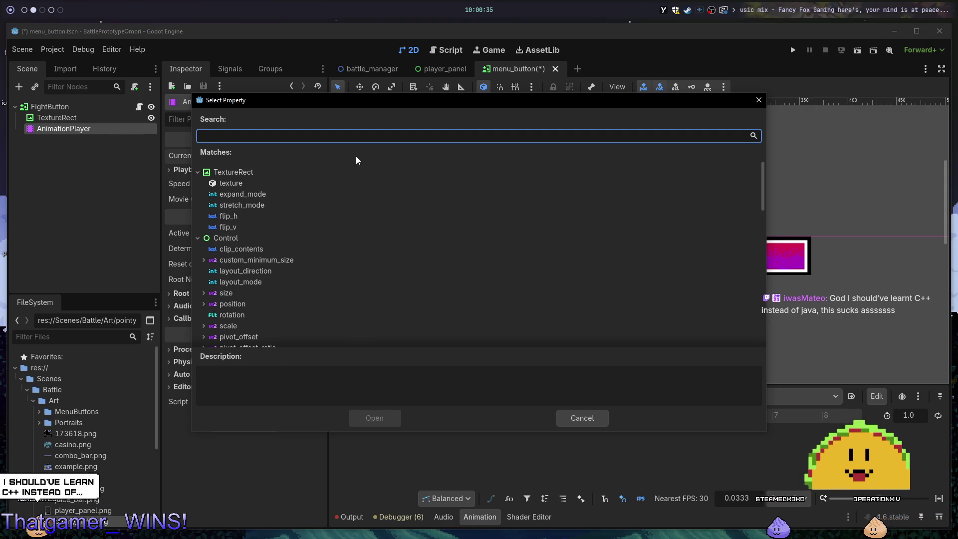
text(position)
key(Return)
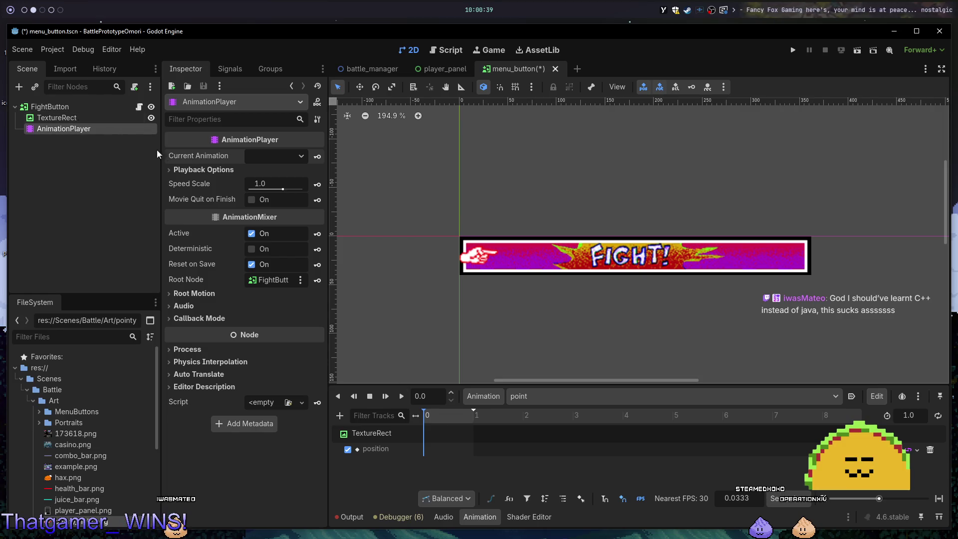
Select the TextureRect and expand its Layout section in the Inspector.
click(80, 122)
click(80, 128)
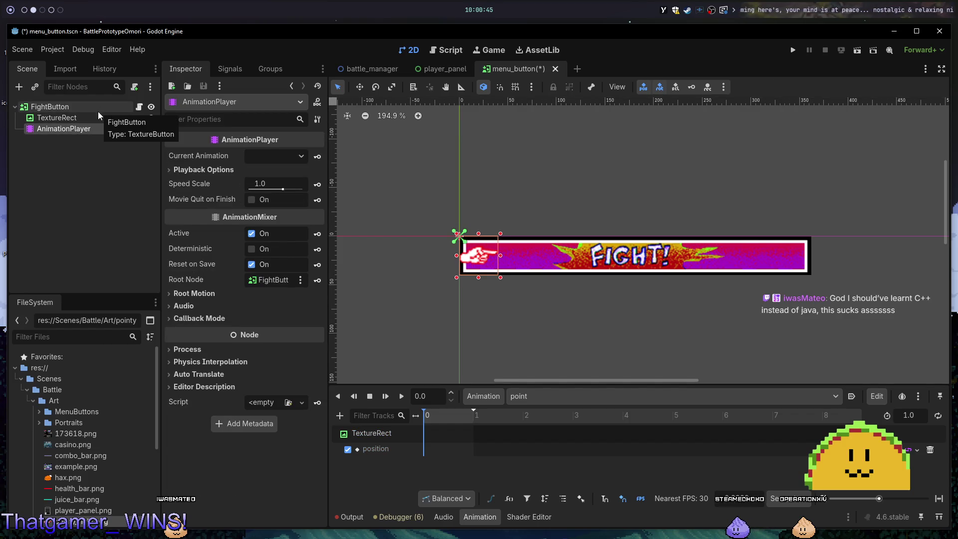
click(92, 117)
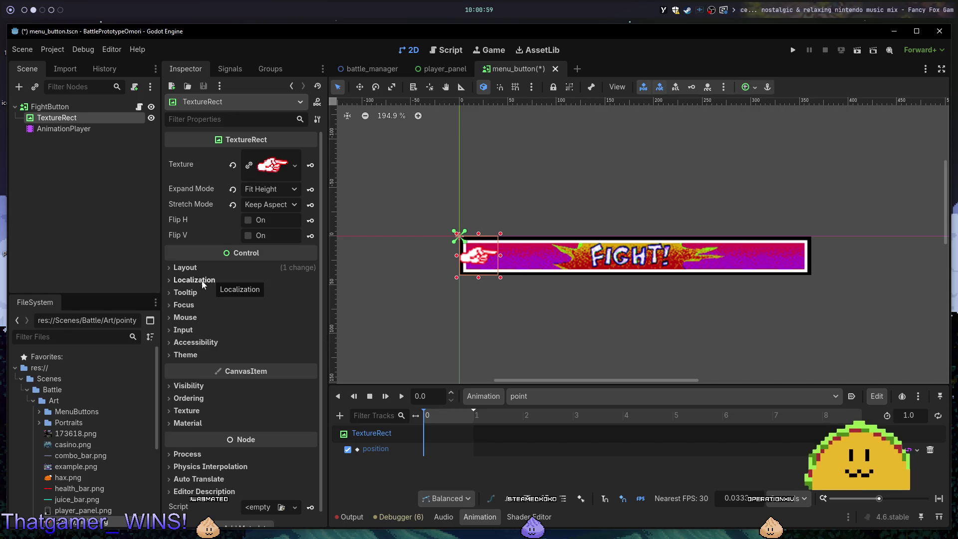
click(190, 269)
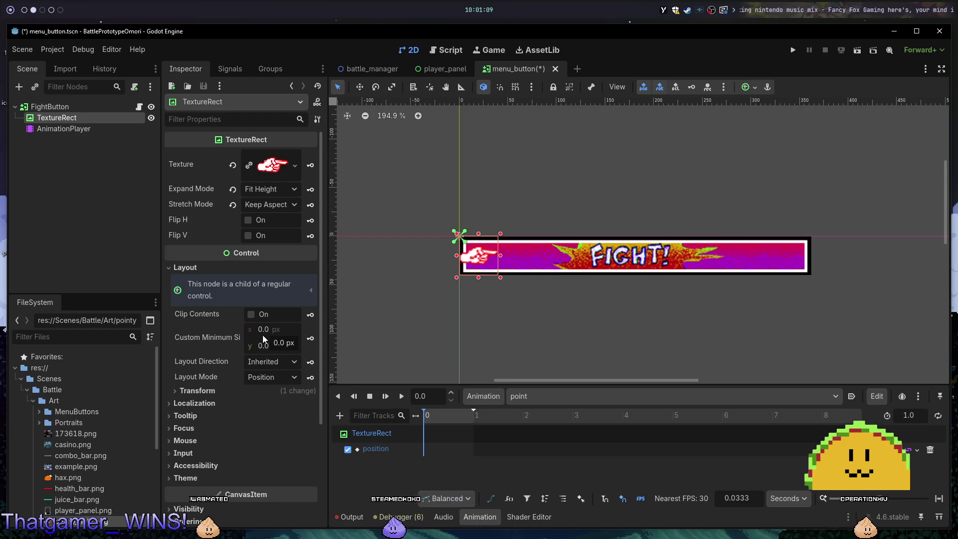
right_click(72, 107)
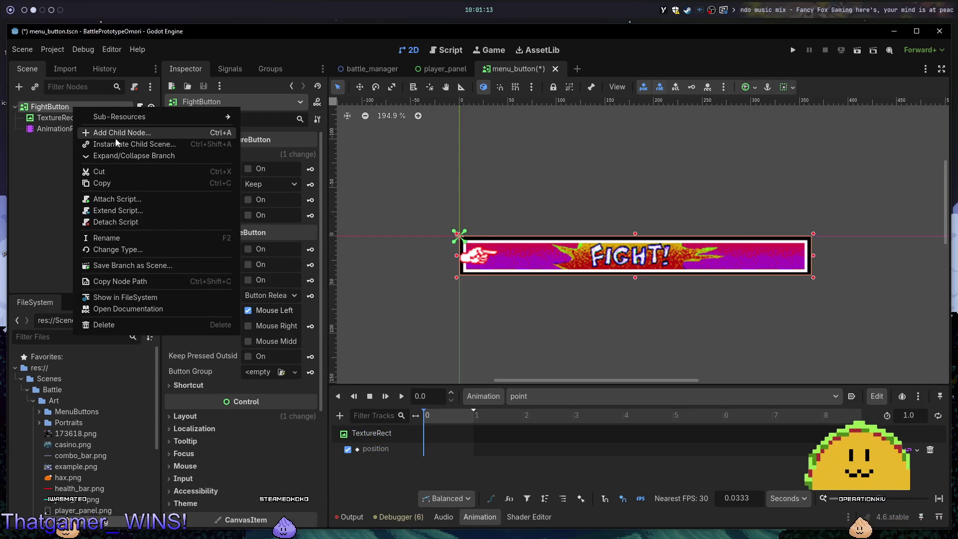
Add a MarginContainer under FightButton and drag the TextureRect inside it.
click(118, 138)
text(margin)
key(Return)
drag(118, 138, 77, 114)
click(77, 115)
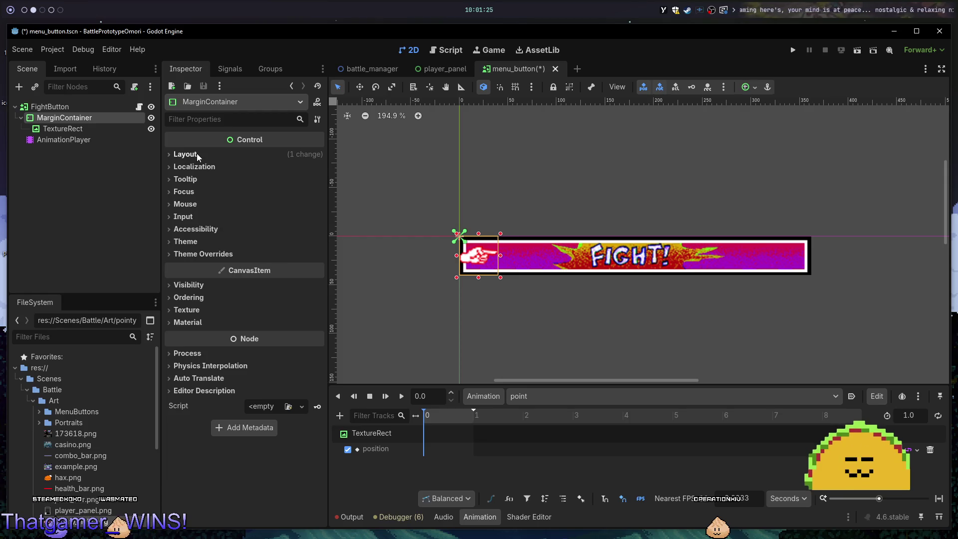
click(744, 88)
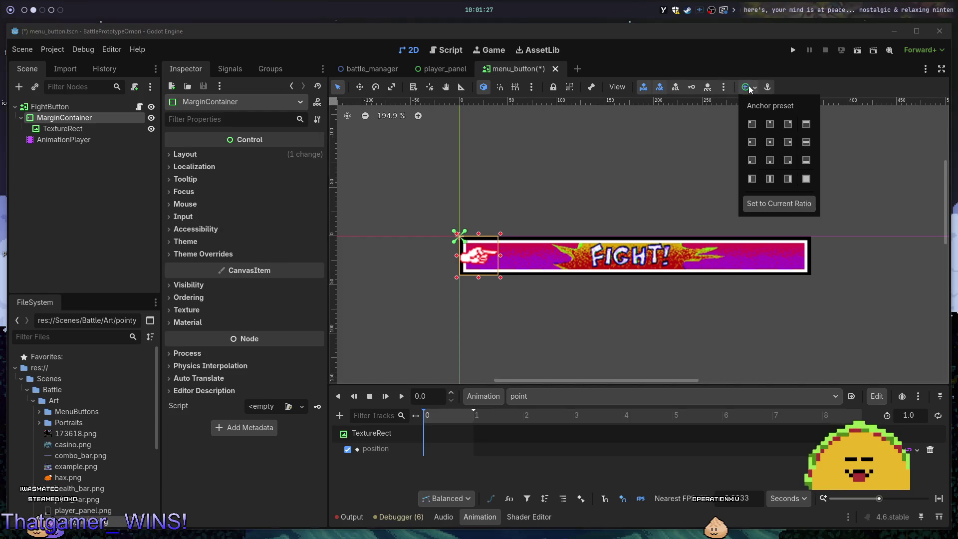
Try Full Rect, Top Wide and Center anchors on the MarginContainer, settling on Top Left.
click(807, 179)
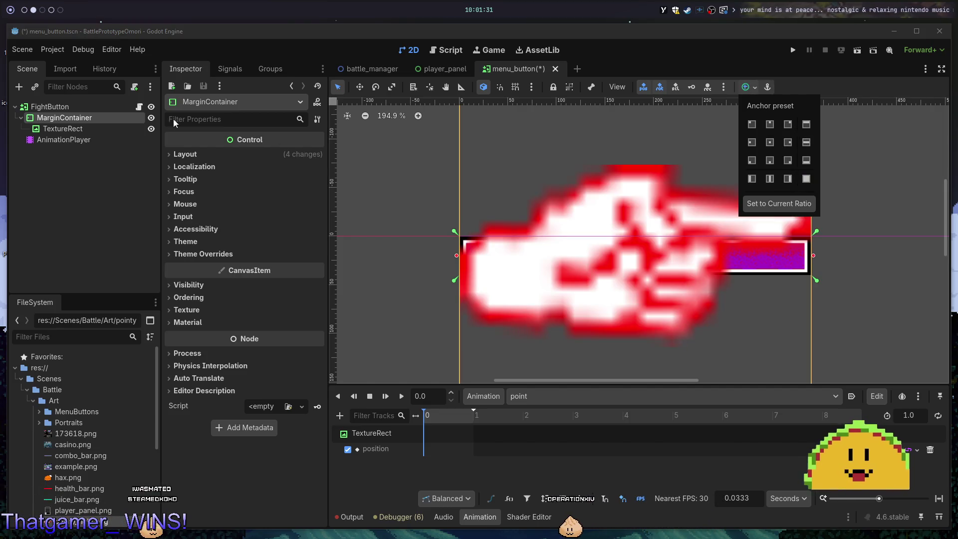
click(806, 124)
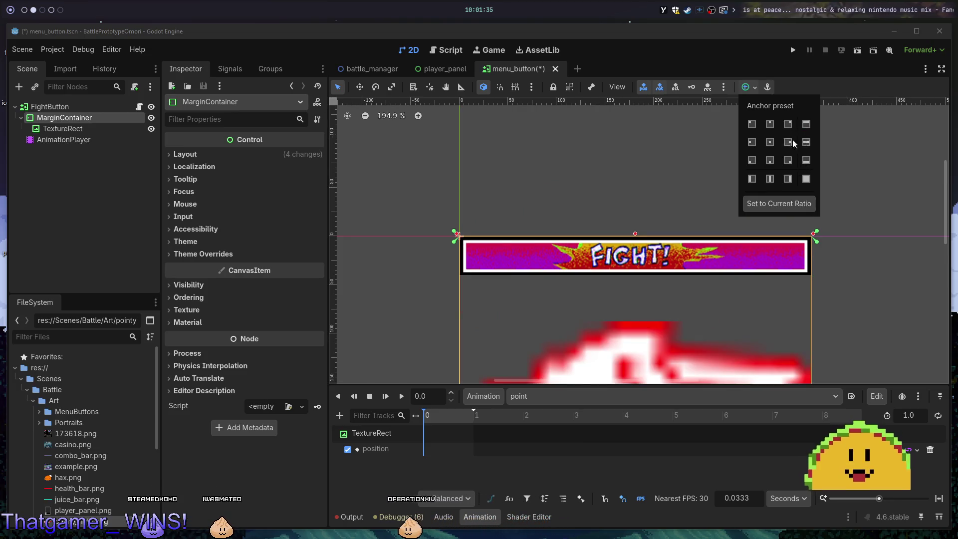
click(764, 144)
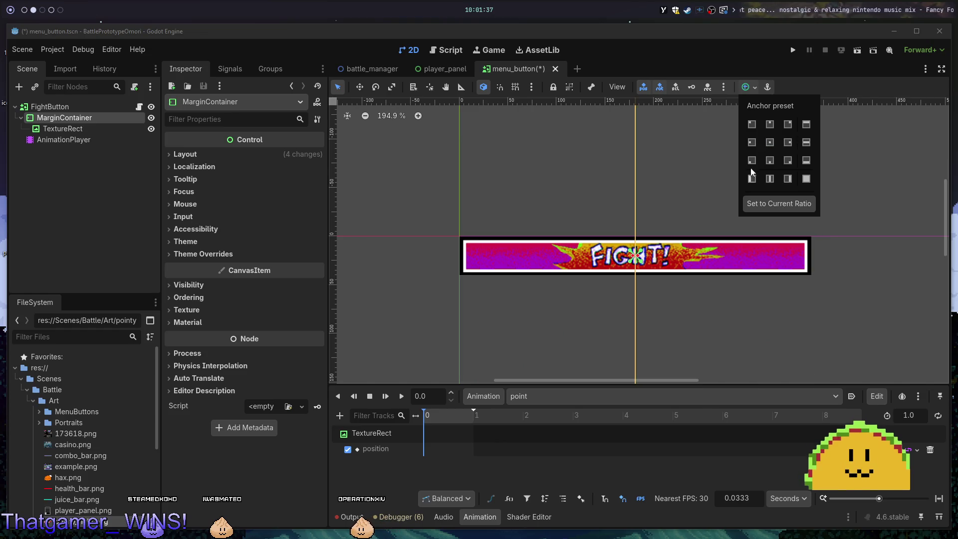
scroll(669, 264, up, 10)
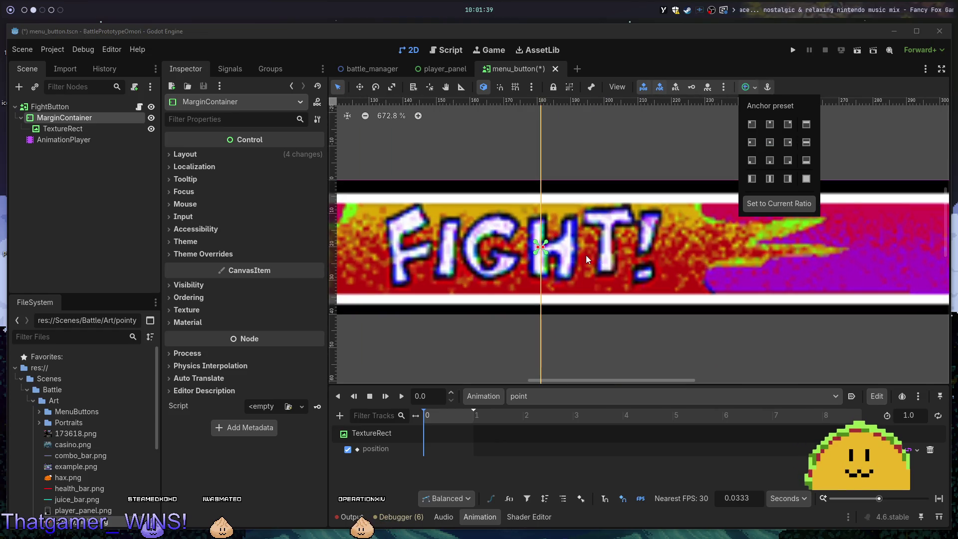
click(586, 255)
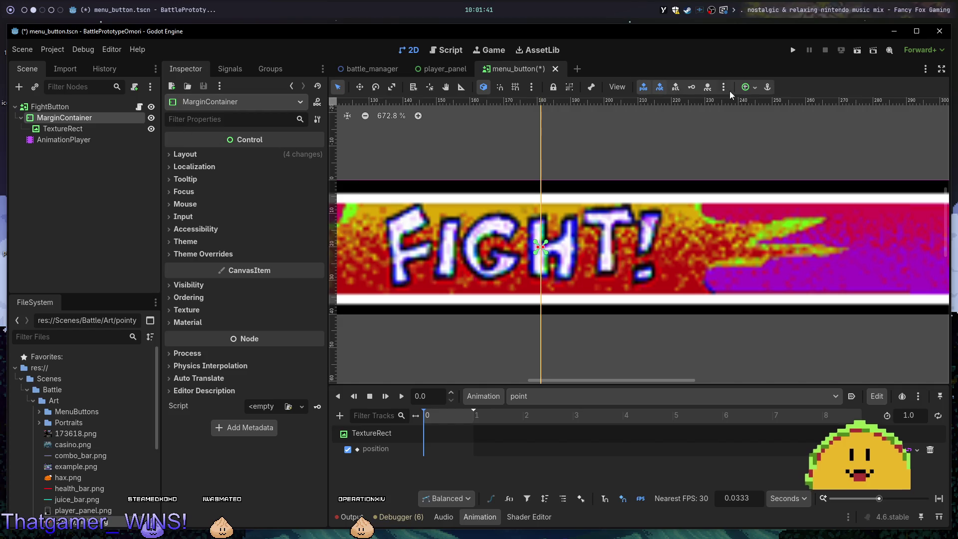
click(753, 89)
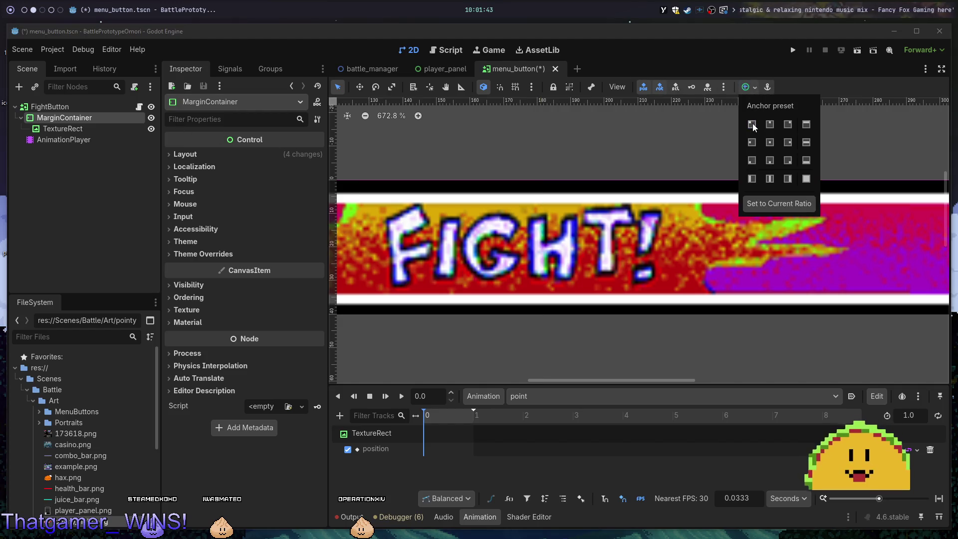
click(741, 268)
scroll(741, 269, down, 8)
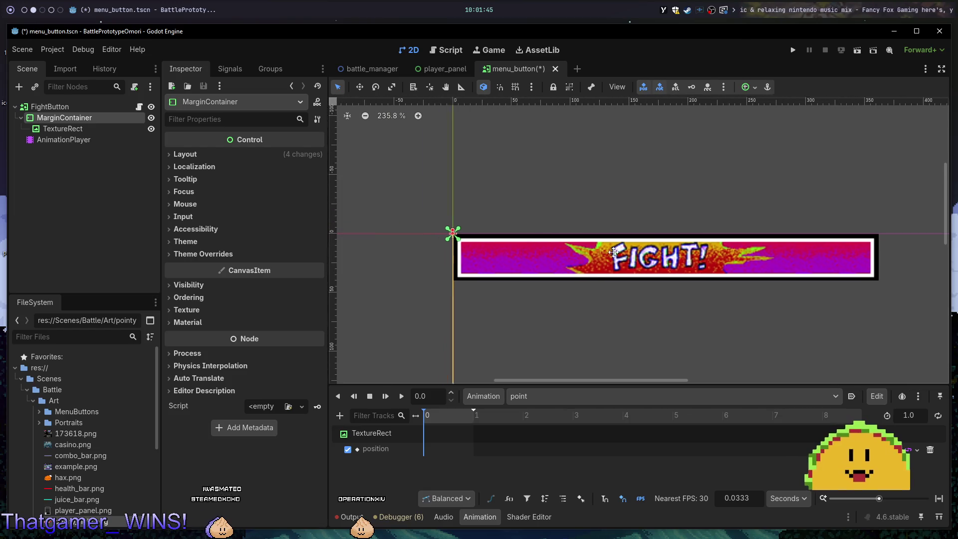
Reselect the MarginContainer, reopen its anchor presets and show its layout properties.
click(91, 127)
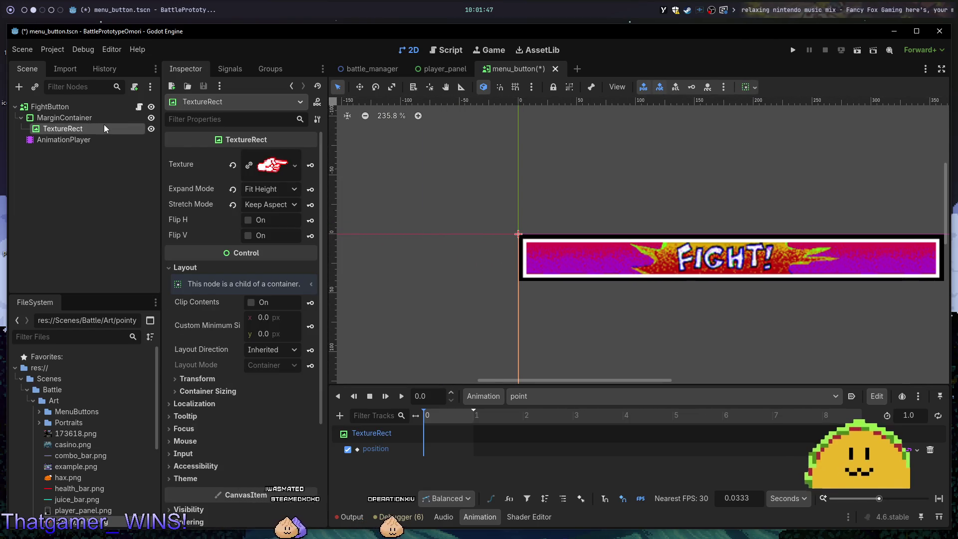
click(82, 108)
click(80, 116)
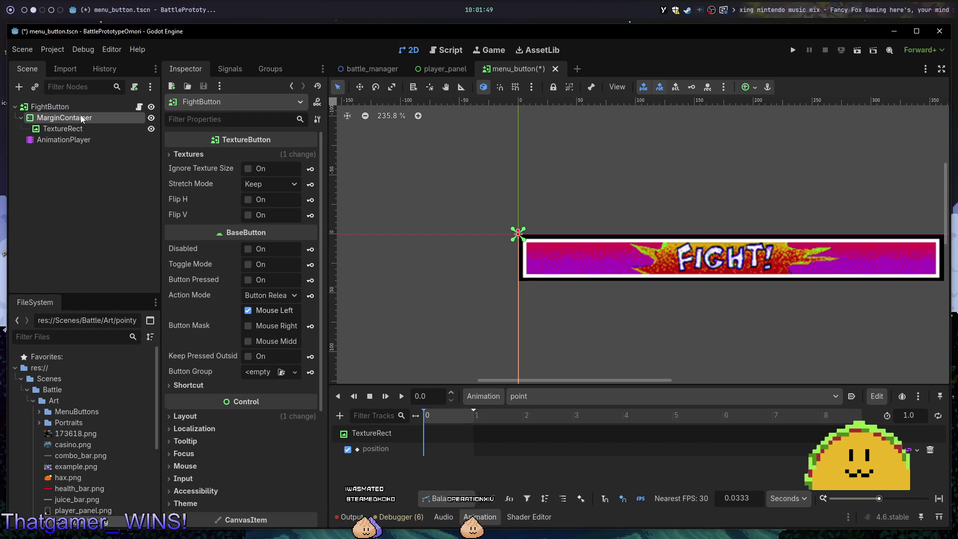
click(752, 90)
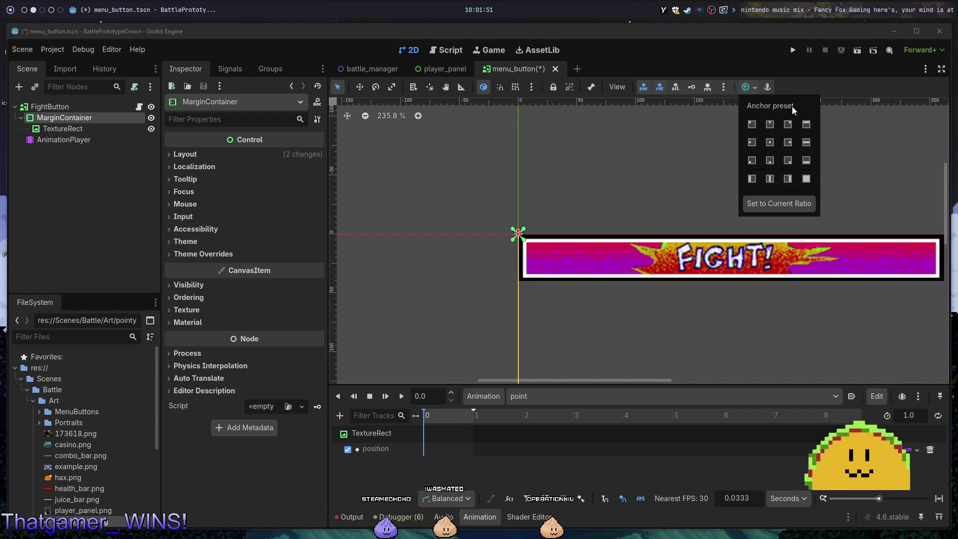
click(769, 87)
click(749, 88)
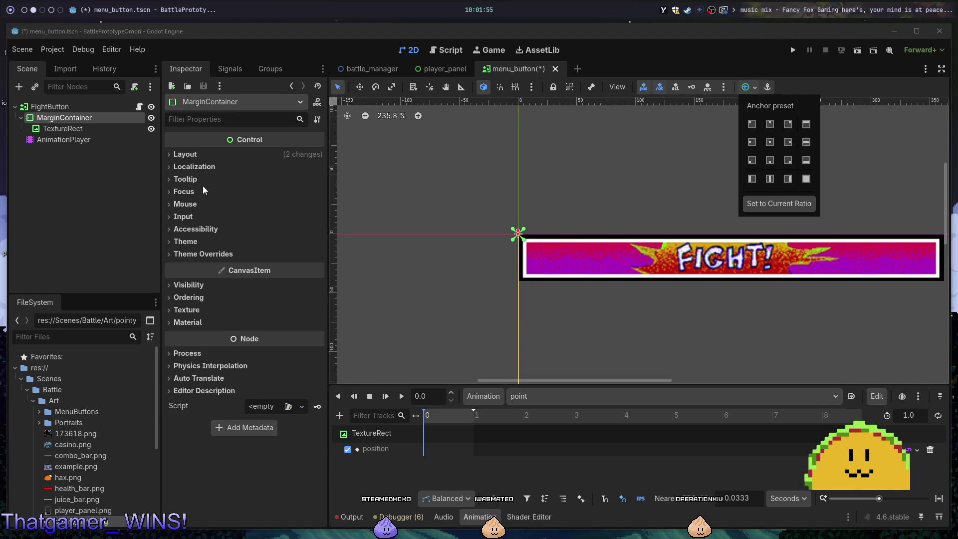
click(185, 154)
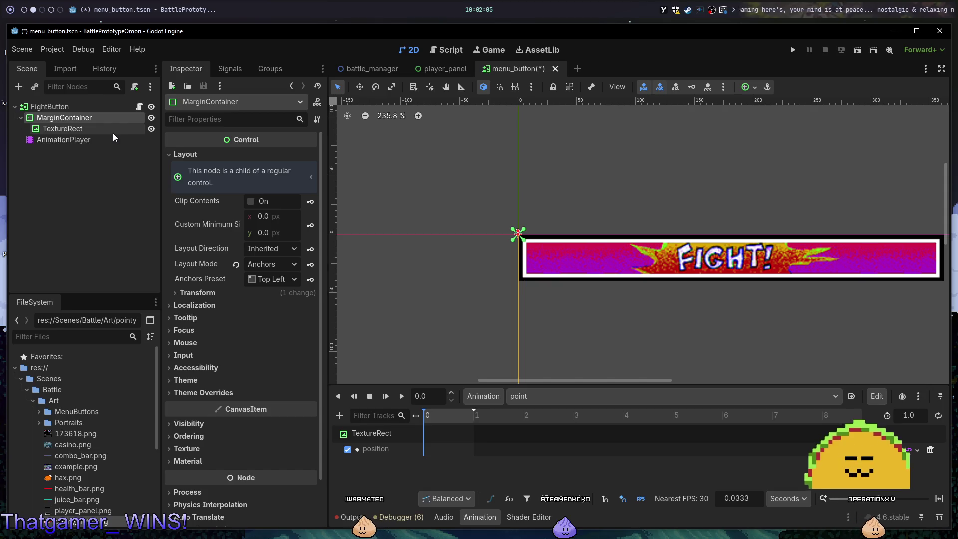
Turn on horizontal Expand in the FightButton's container sizing.
click(91, 107)
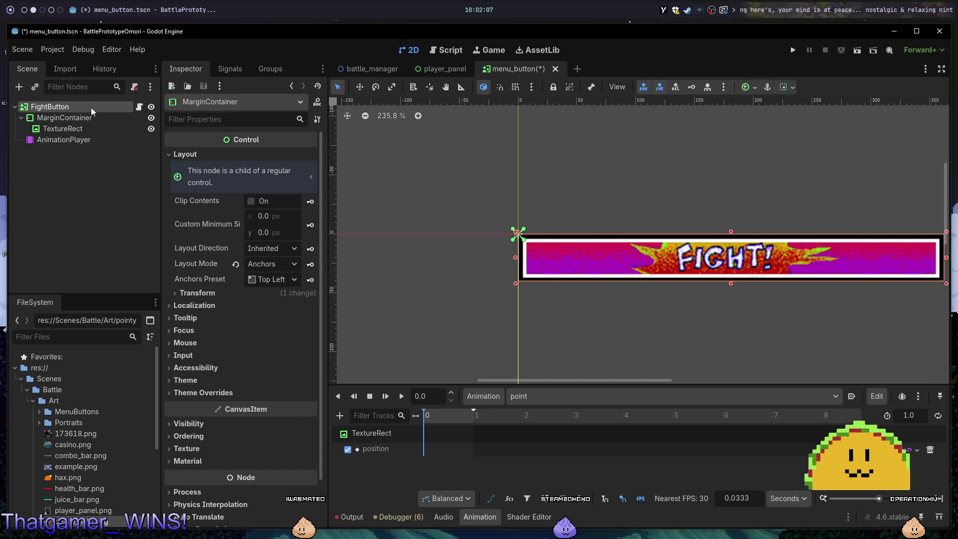
click(785, 89)
click(793, 89)
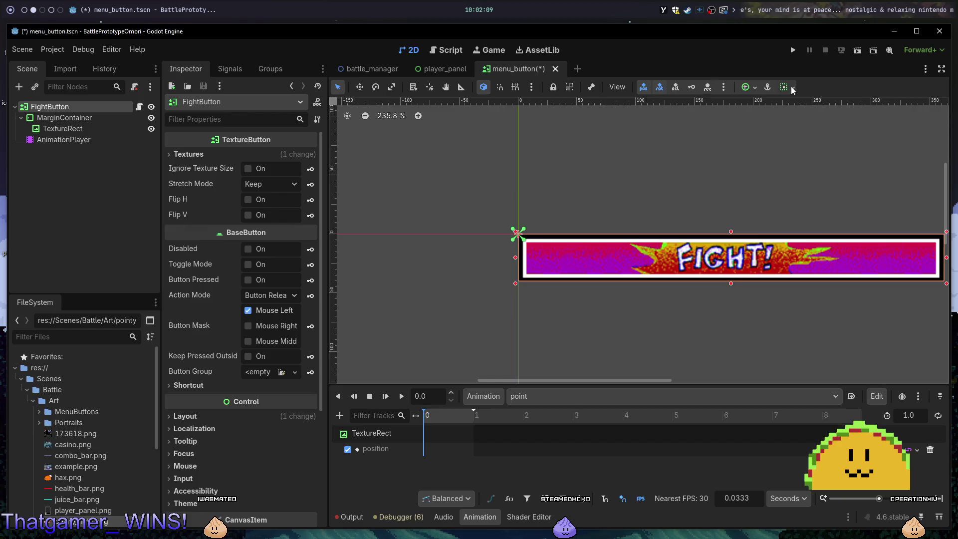
click(793, 90)
click(847, 141)
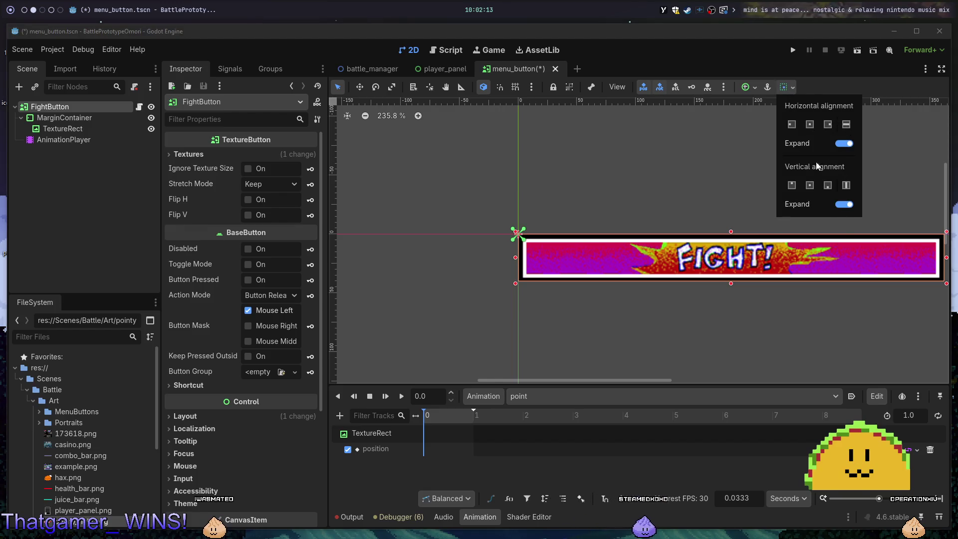
Set the MarginContainer's anchor preset to Full Rect.
click(64, 118)
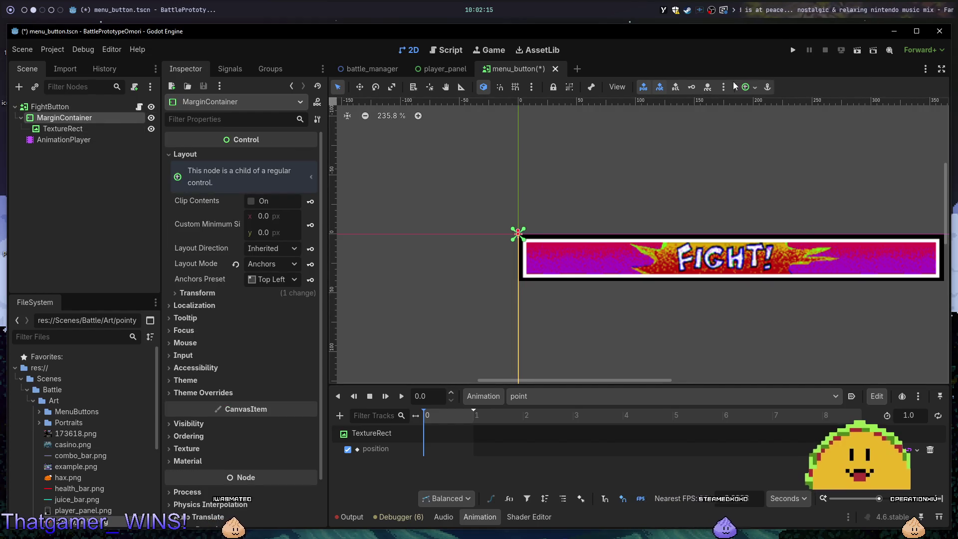
click(753, 91)
click(811, 178)
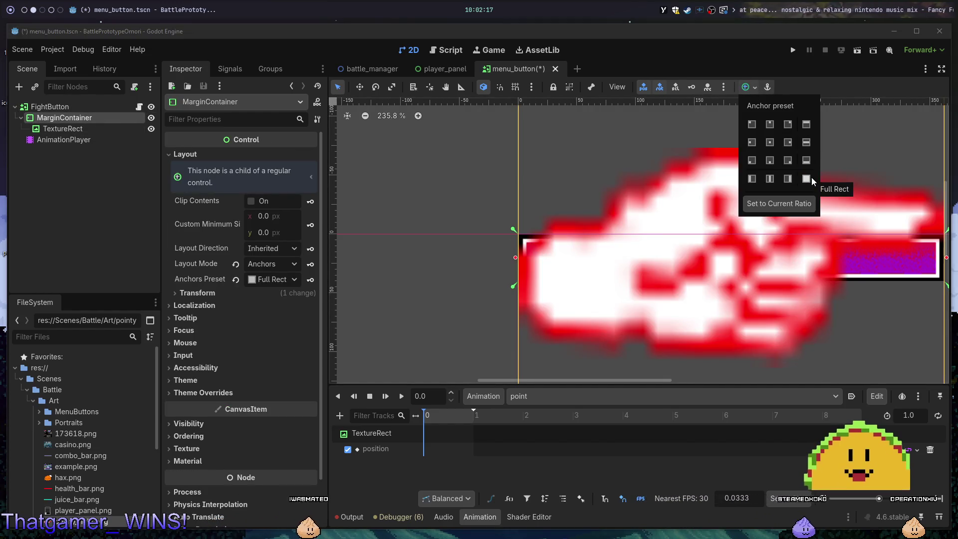
scroll(822, 282, down, 10)
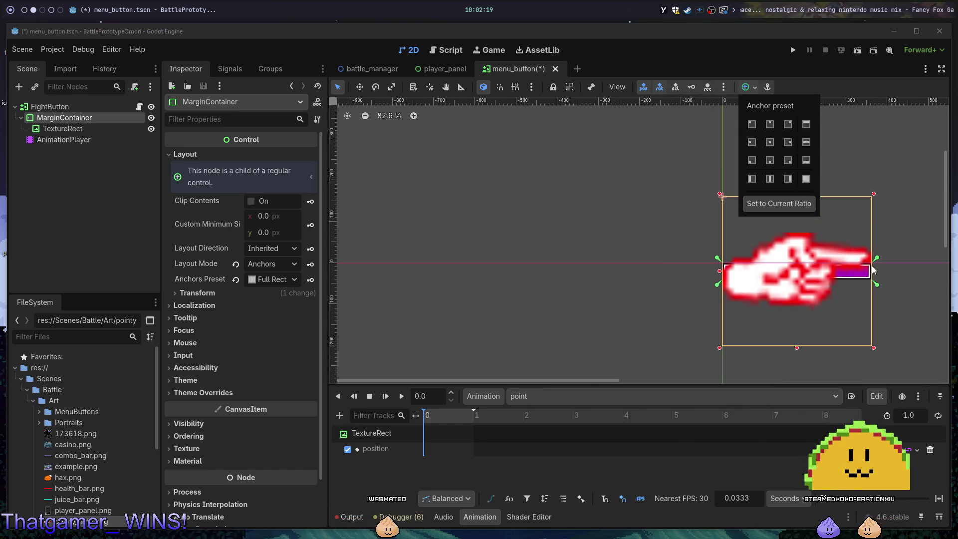
scroll(872, 265, up, 6)
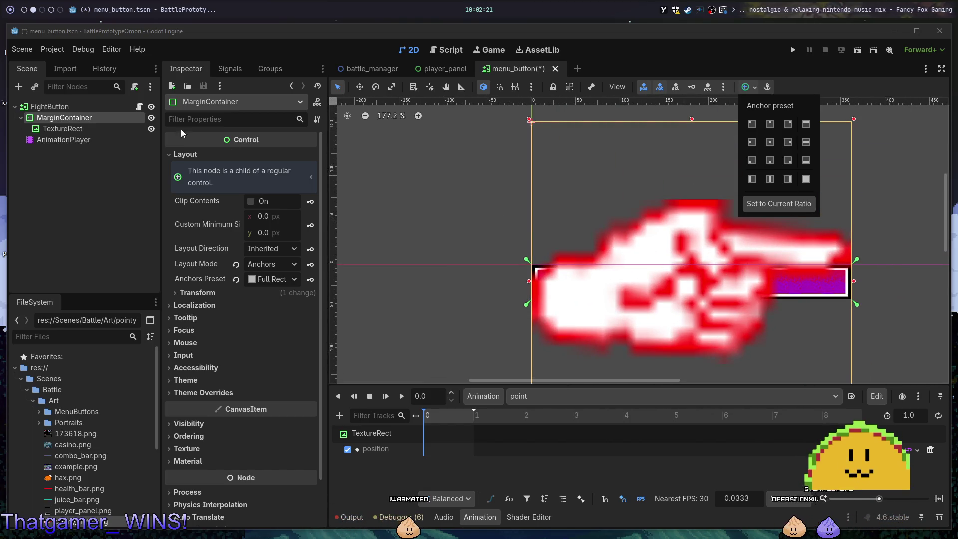
click(68, 119)
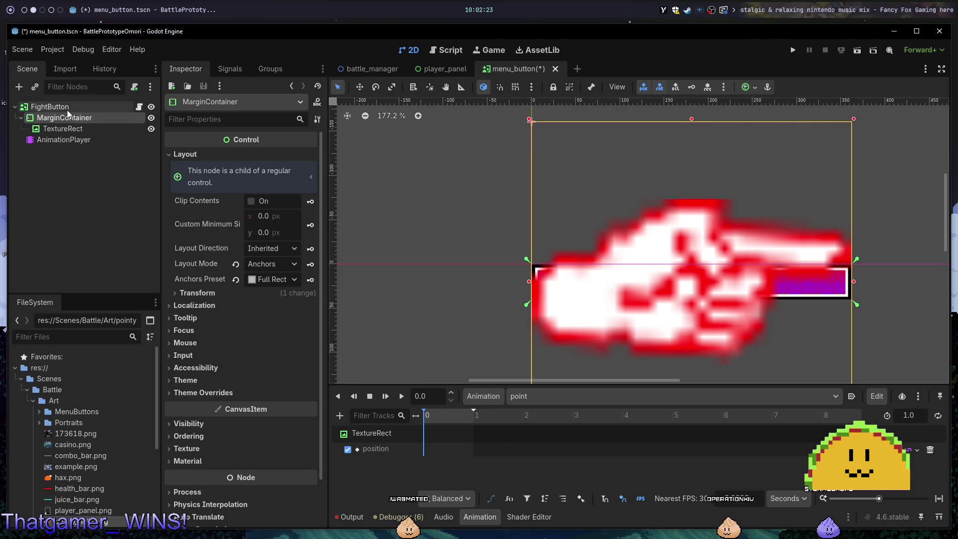
Try Full Rect, Top Left and Center anchors on FightButton, then undo the last change.
click(67, 110)
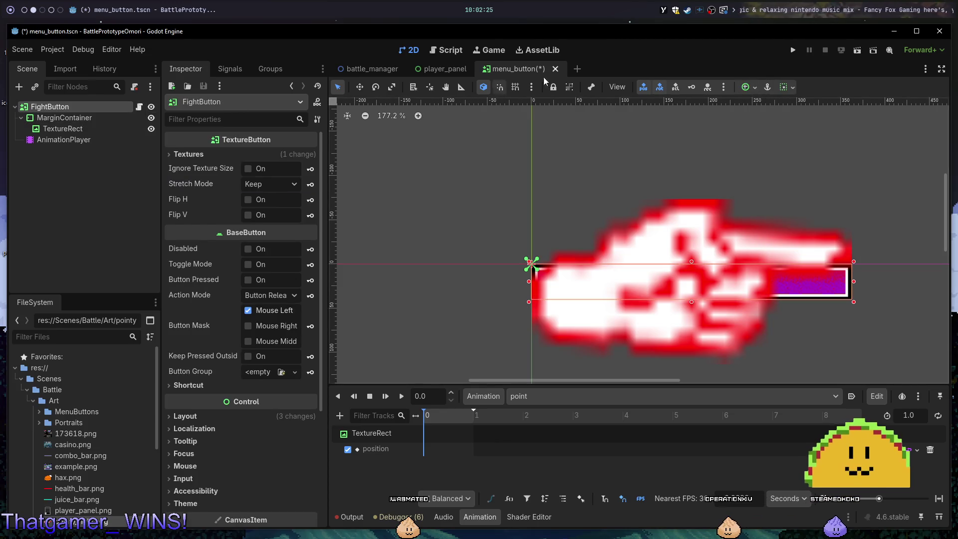
click(745, 87)
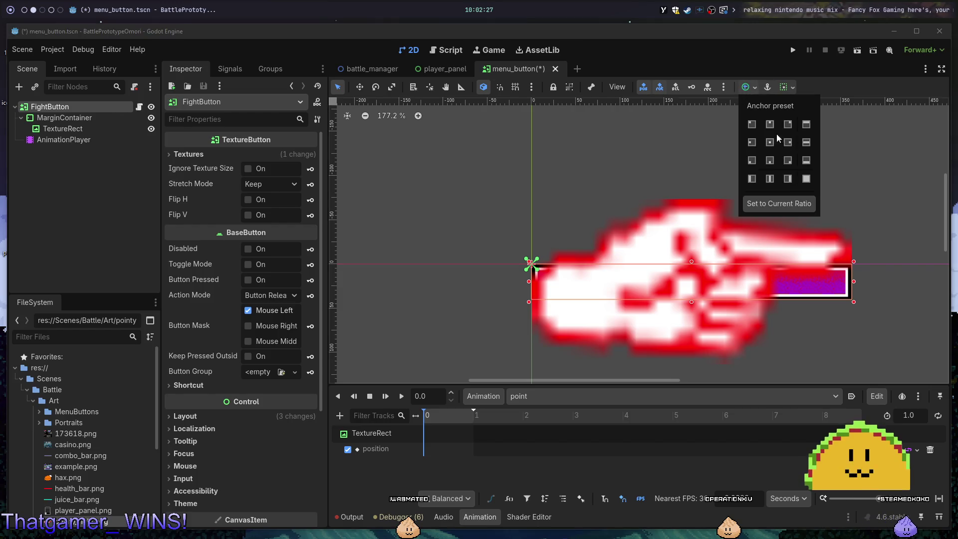
click(806, 179)
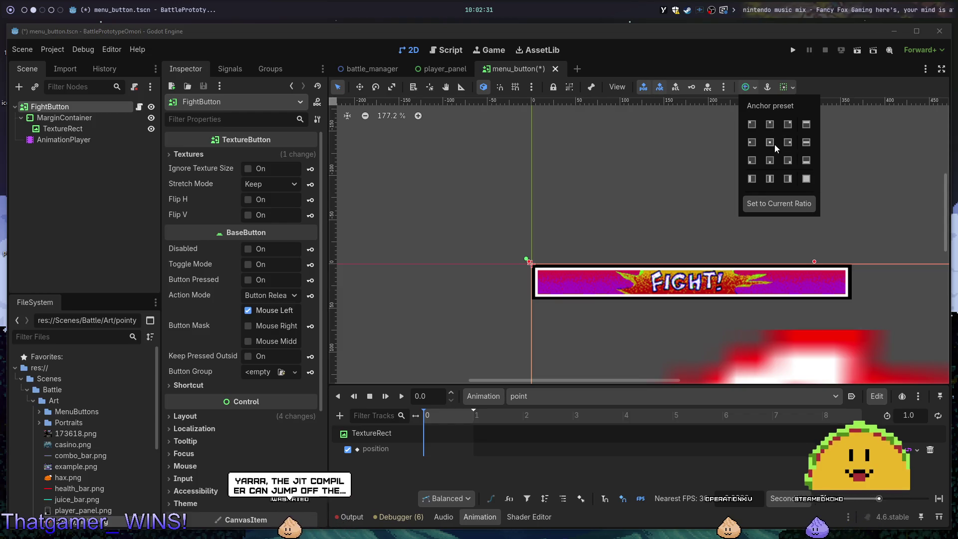
click(754, 125)
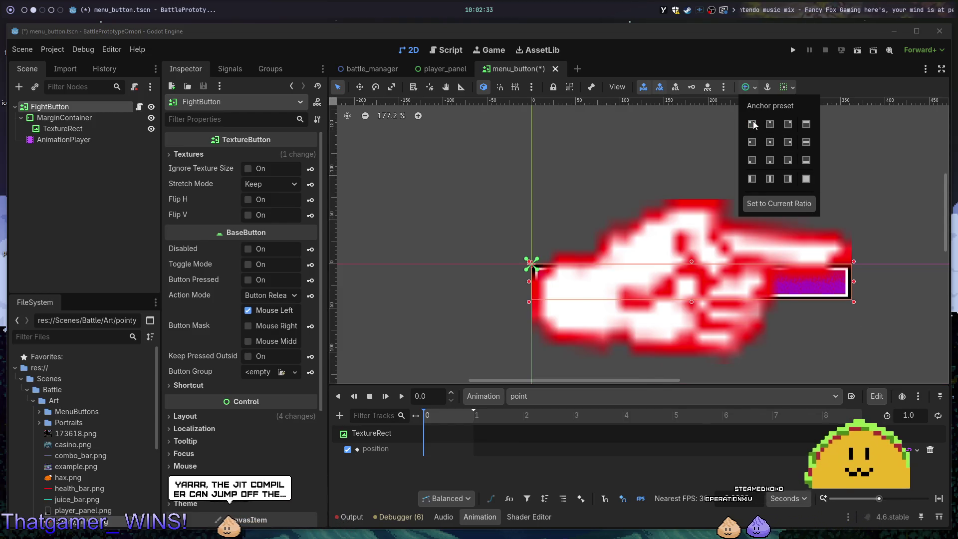
click(771, 145)
scroll(777, 273, down, 6)
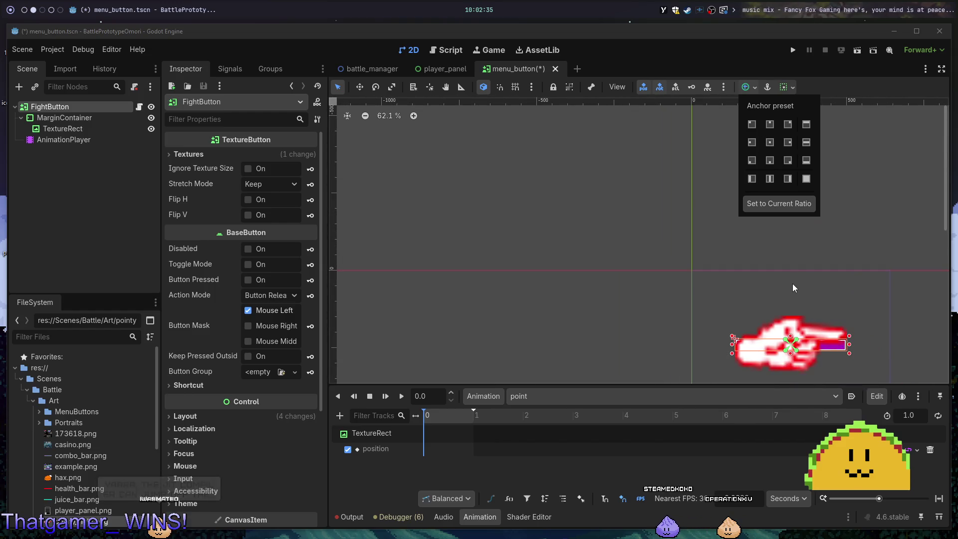
click(800, 261)
key(ctrl+z)
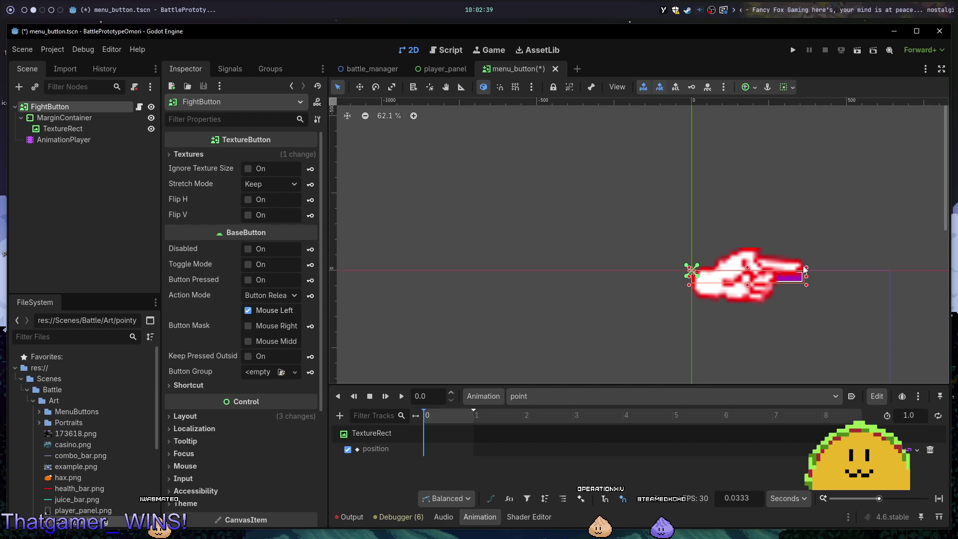
scroll(800, 267, up, 7)
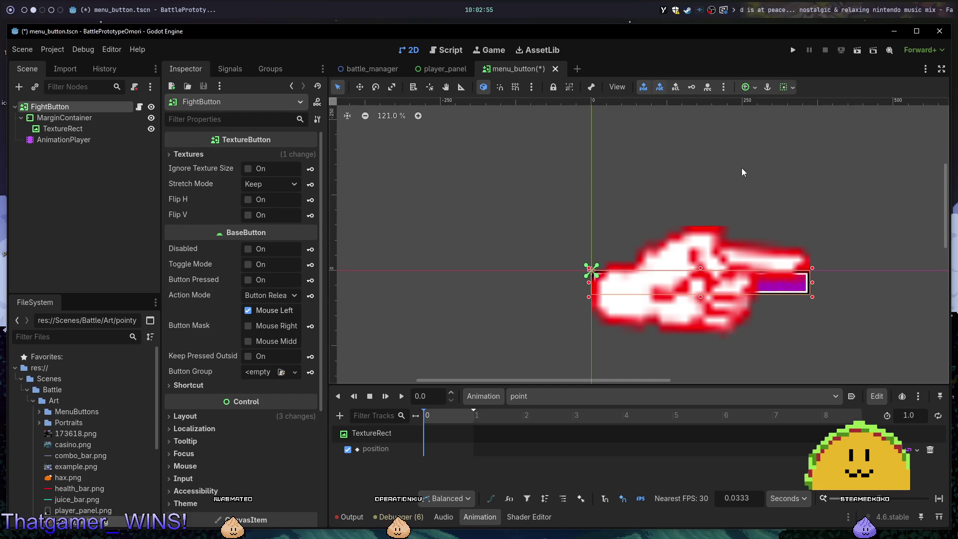
scroll(743, 203, up, 6)
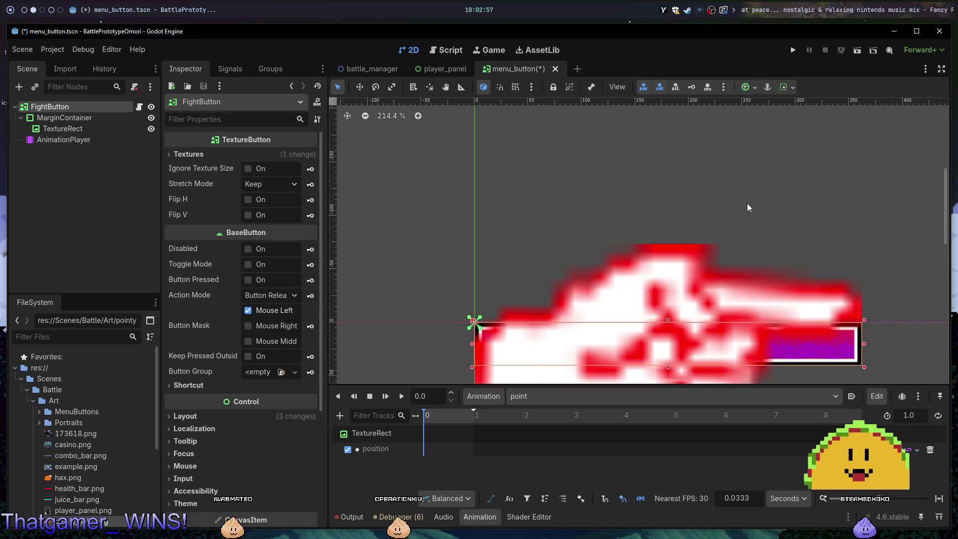
scroll(747, 203, down, 6)
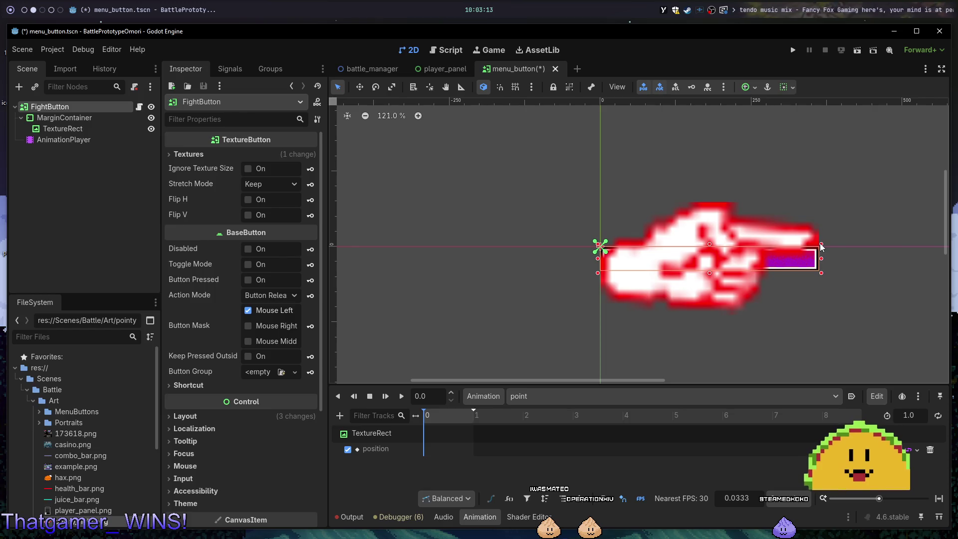
scroll(819, 244, up, 3)
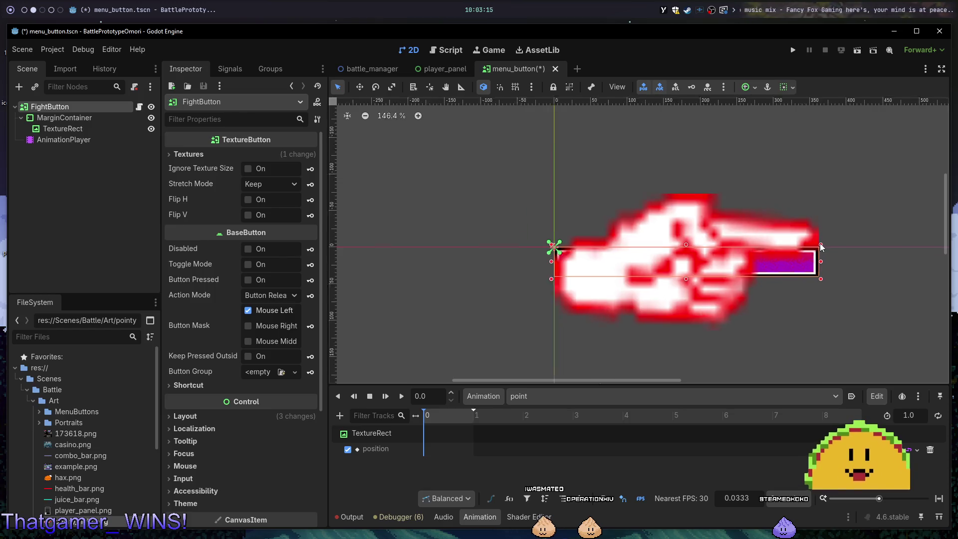
mouse_move(789, 243)
mouse_down()
mouse_move(860, 244)
mouse_move(884, 189)
mouse_move(766, 187)
mouse_up()
scroll(861, 187, down, 3)
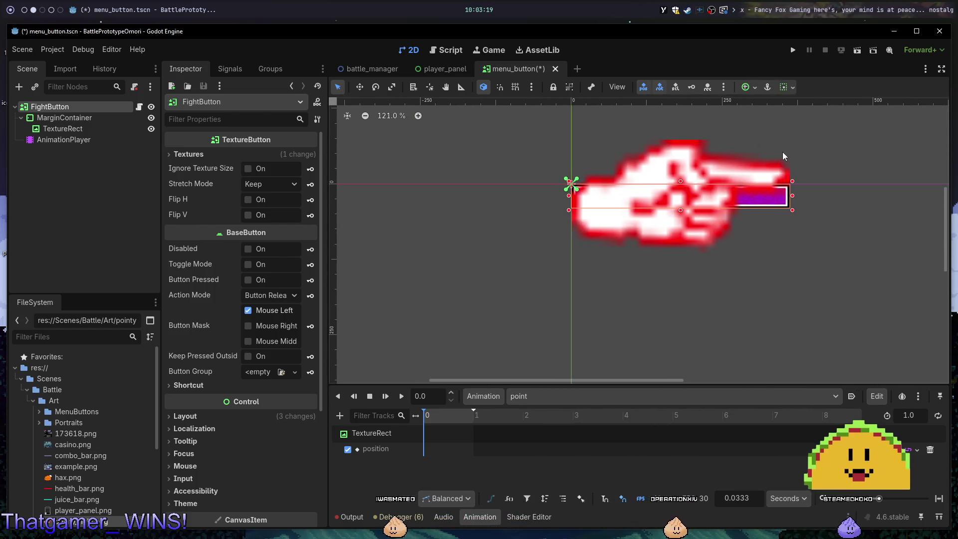
mouse_move(740, 135)
mouse_down()
mouse_move(708, 146)
mouse_move(702, 167)
mouse_up()
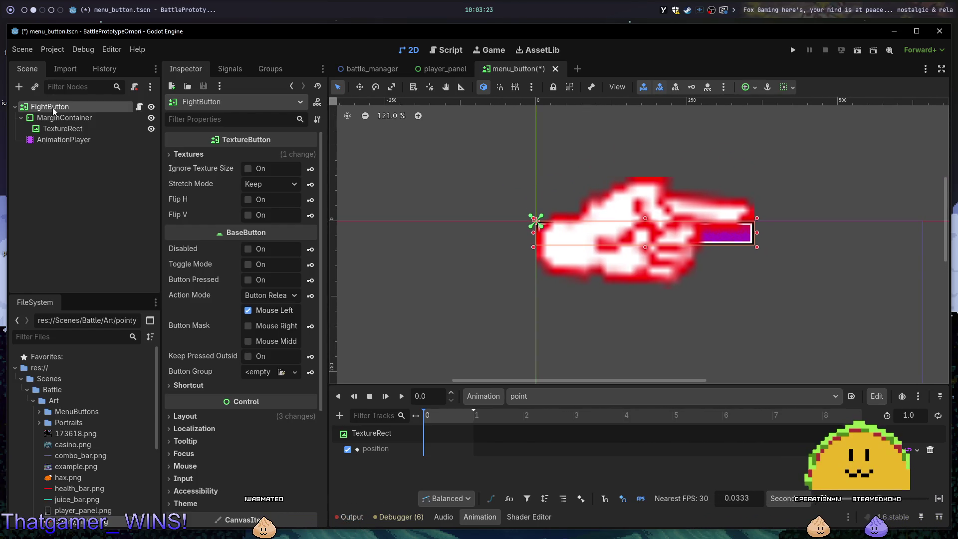
click(102, 119)
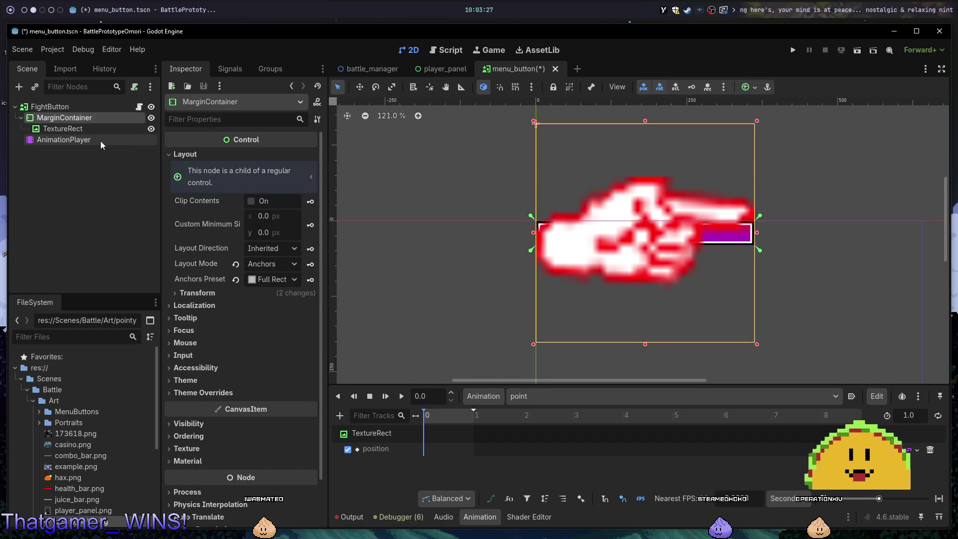
Check the TextureRect's container sizing, then reselect the MarginContainer to show its anchor presets.
click(85, 130)
click(749, 86)
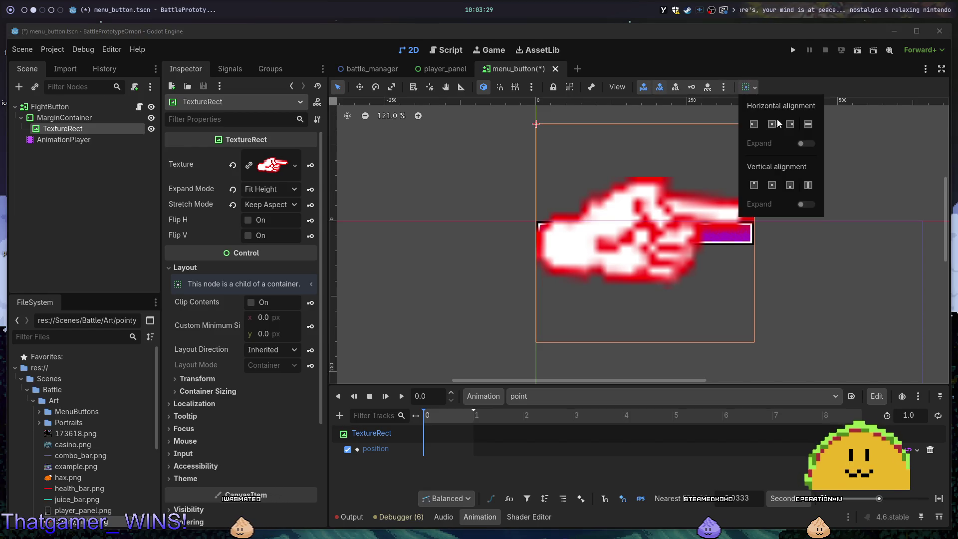
click(498, 101)
click(82, 120)
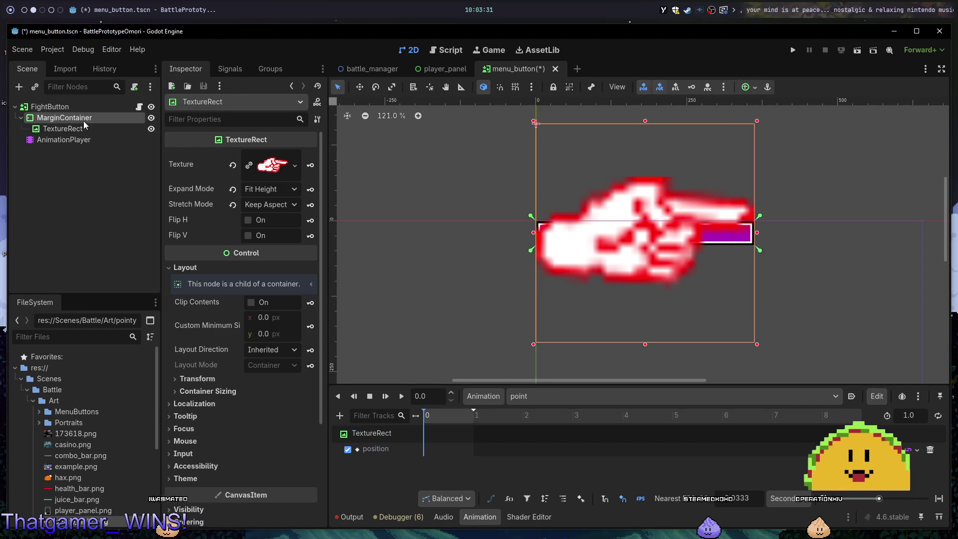
click(756, 86)
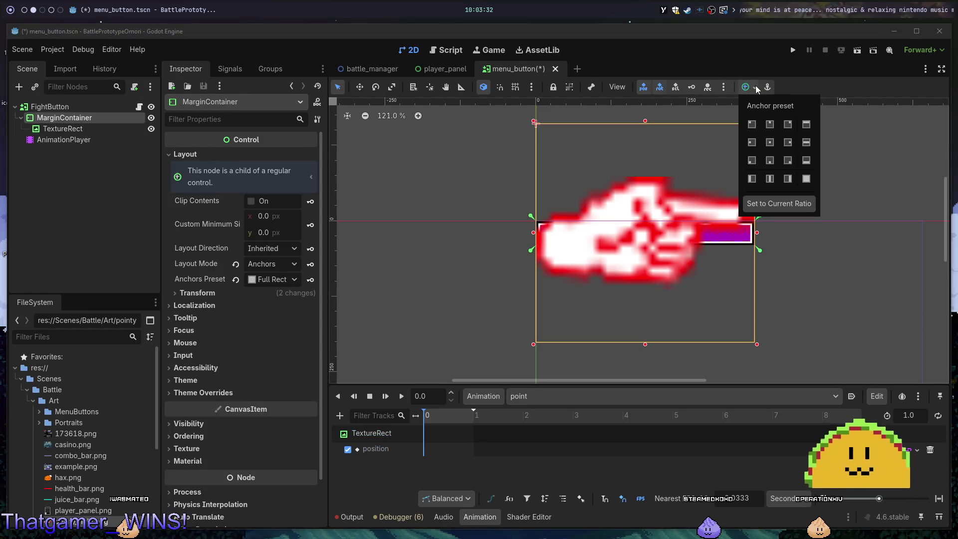
Anchor the MarginContainer Top Left and move the TextureRect directly under FightButton.
click(751, 125)
drag(71, 129, 55, 111)
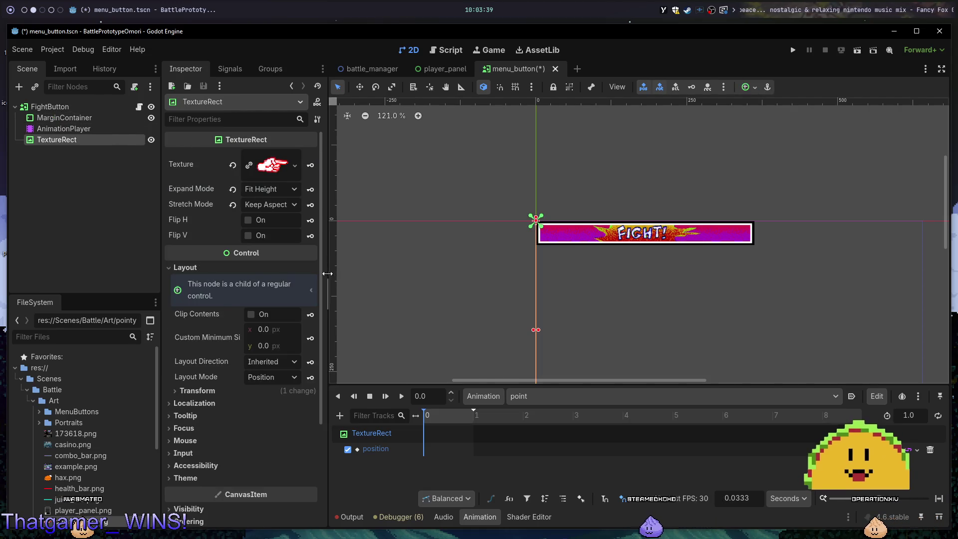
scroll(521, 214, up, 10)
scroll(394, 245, up, 12)
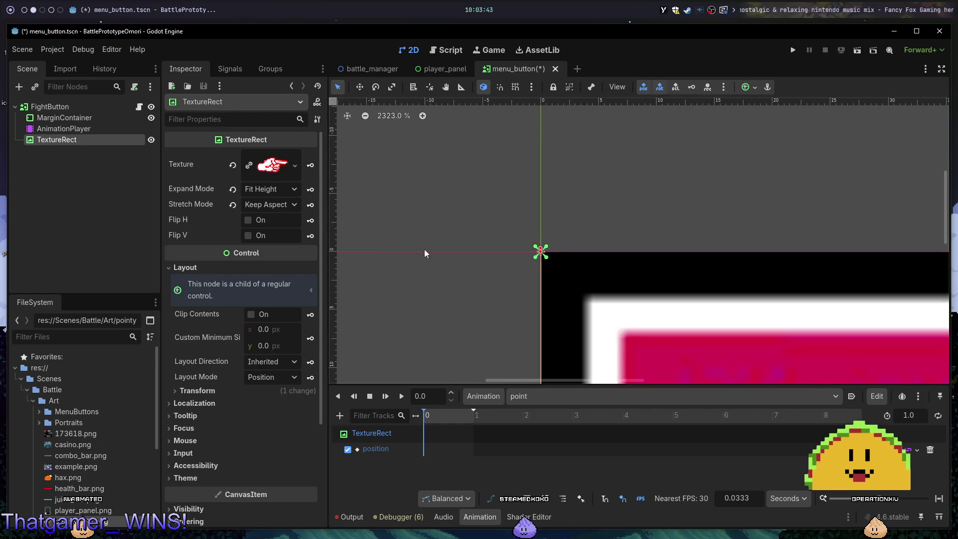
scroll(570, 252, down, 14)
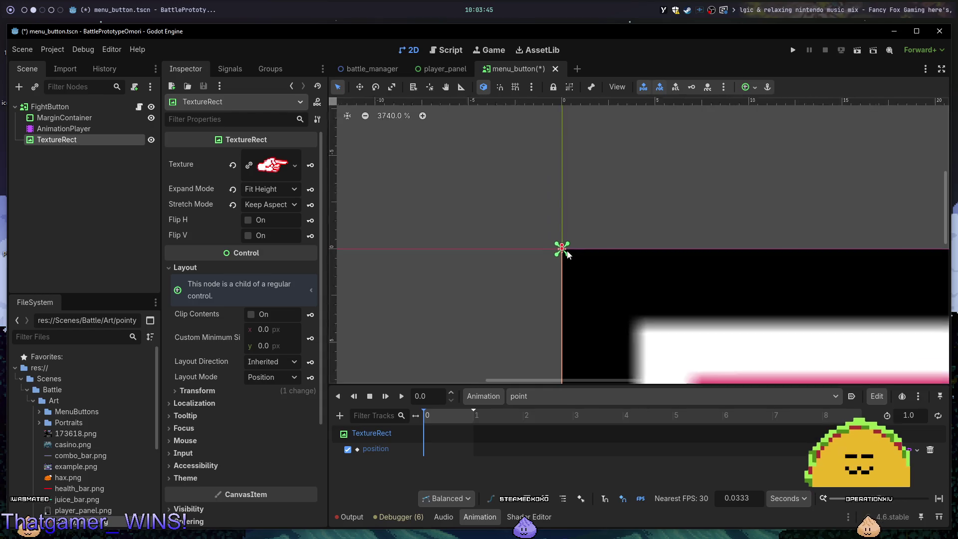
drag(726, 200, 624, 166)
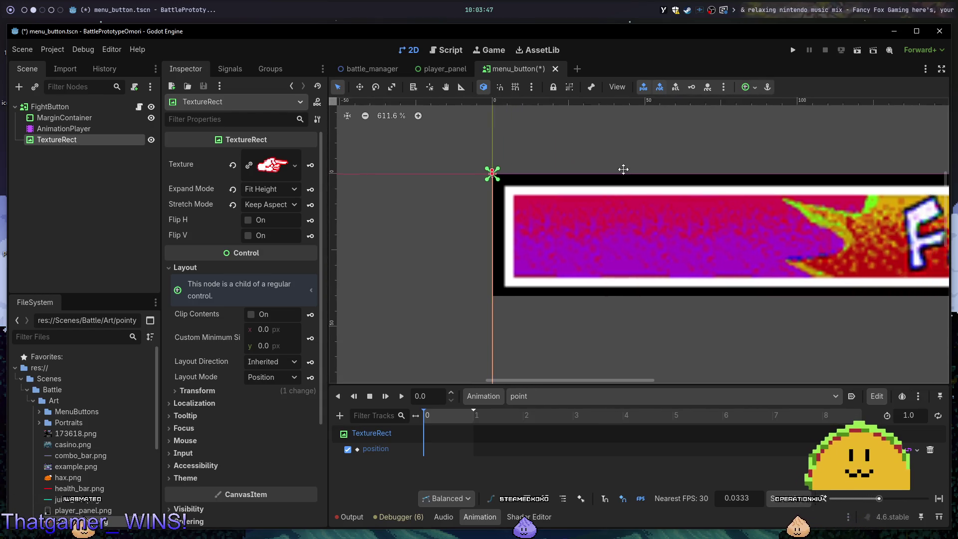
Revert the TextureRect's Transform Size to 0 × 0.
click(224, 391)
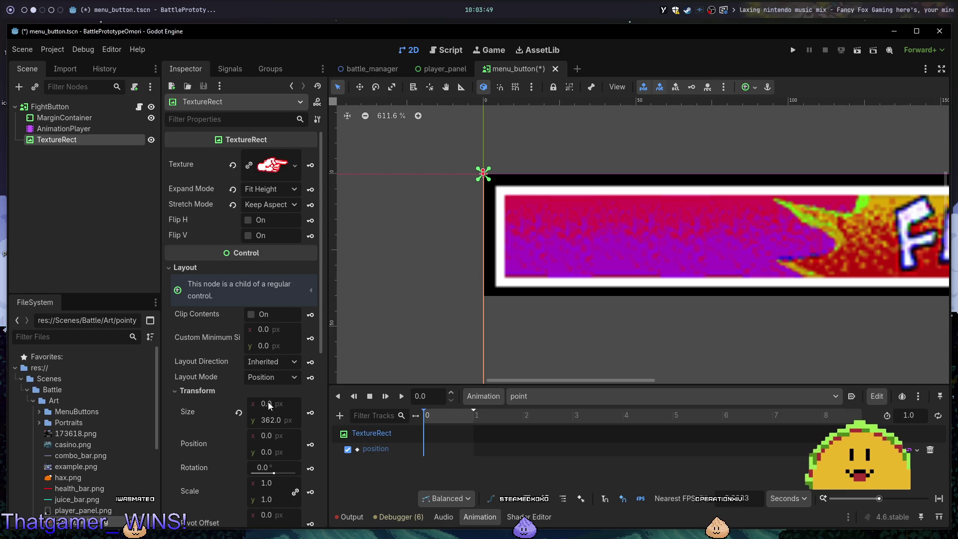
click(239, 412)
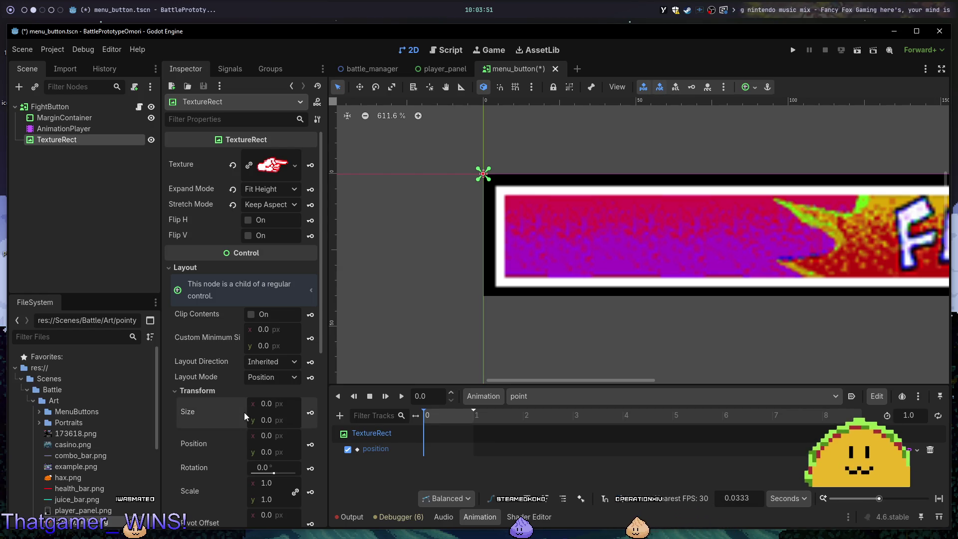
scroll(629, 271, down, 6)
scroll(630, 271, down, 4)
scroll(630, 250, up, 2)
scroll(265, 358, down, 5)
scroll(224, 396, up, 4)
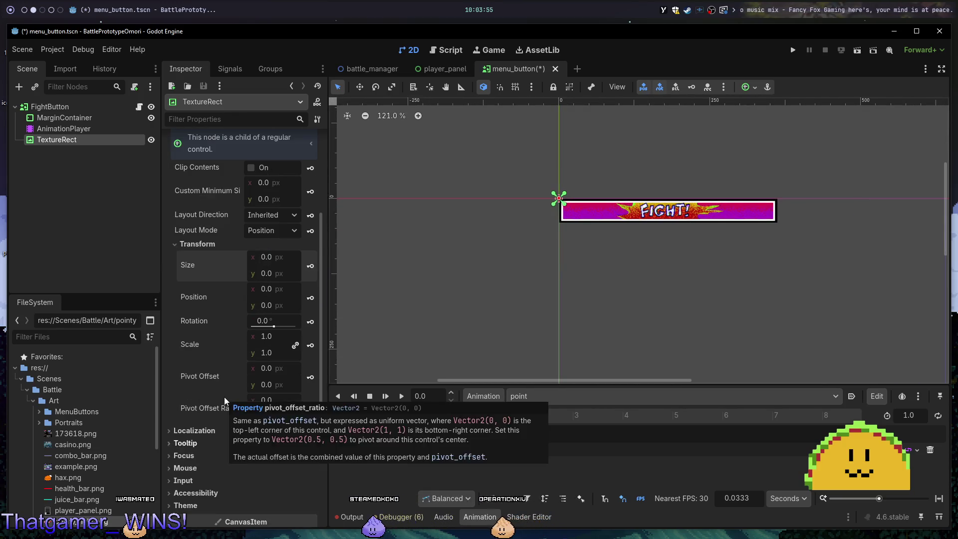
scroll(223, 366, up, 4)
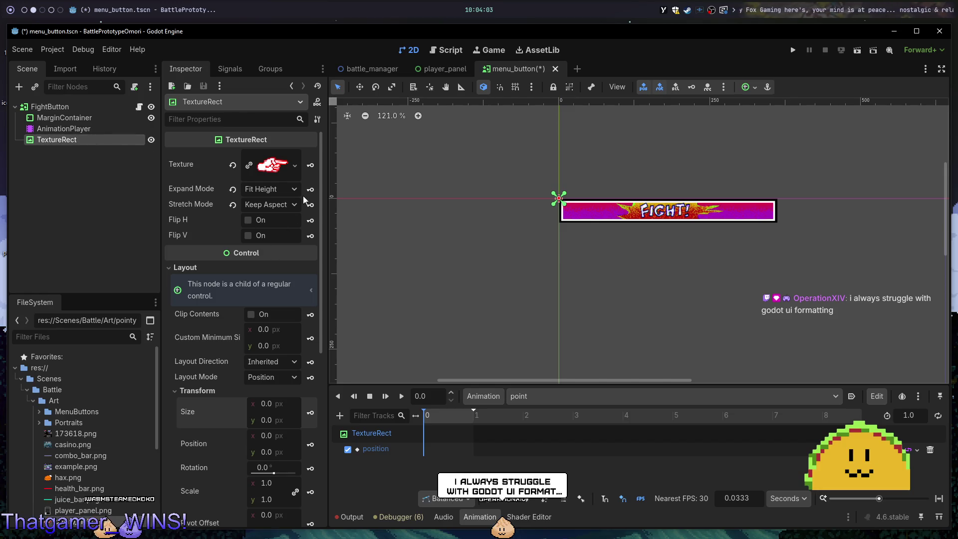
Reset the TextureRect's stretch mode, then set it back to Keep Aspect.
click(233, 205)
click(273, 207)
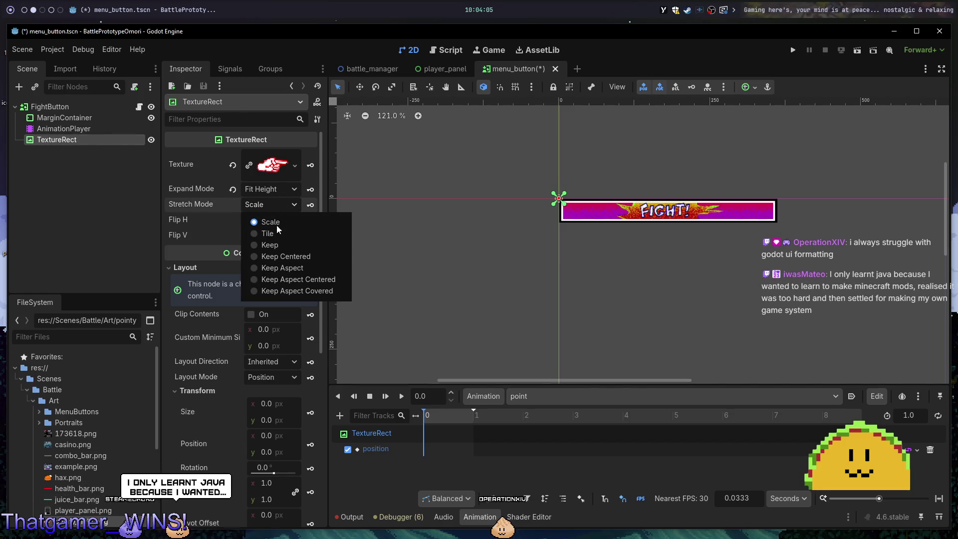
click(300, 269)
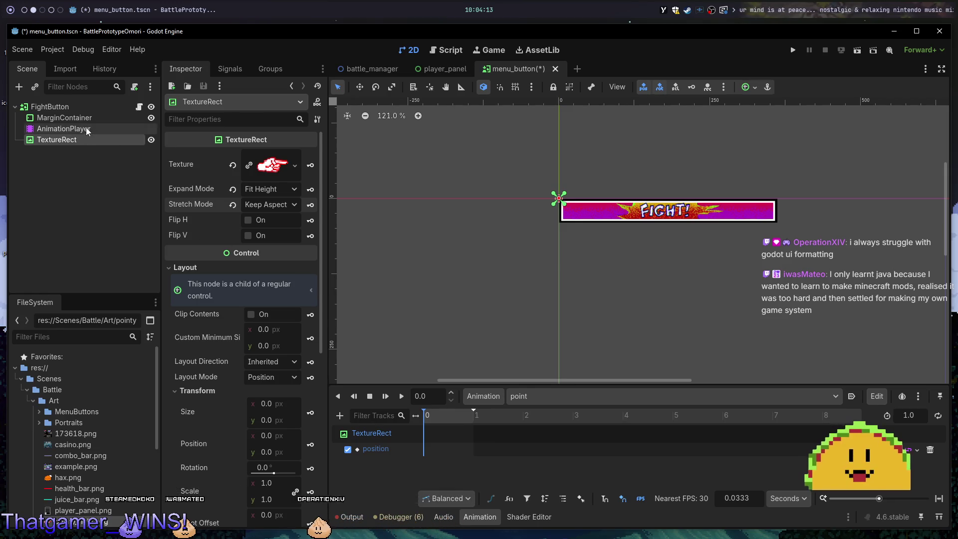
Give the MarginContainer Full Rect anchors and move the TextureRect back inside it.
click(76, 118)
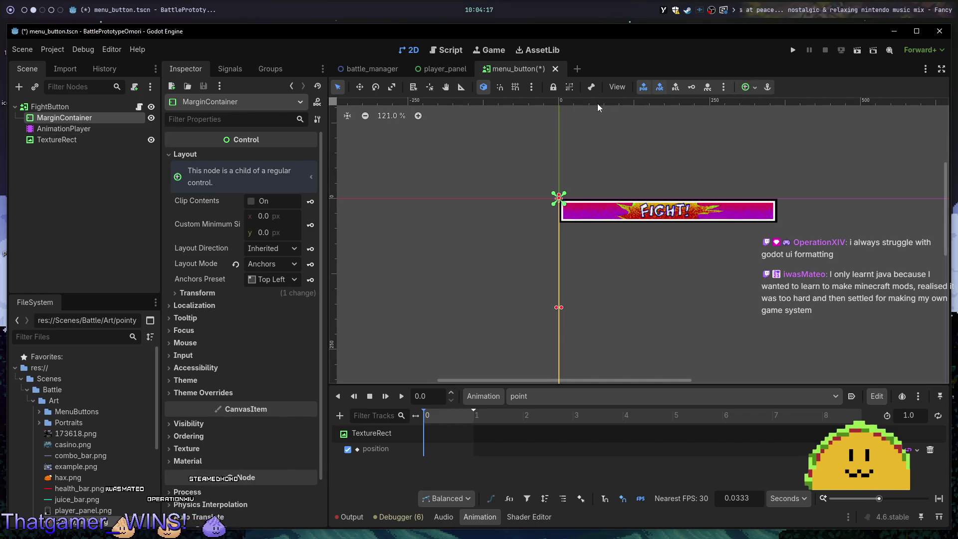
click(751, 84)
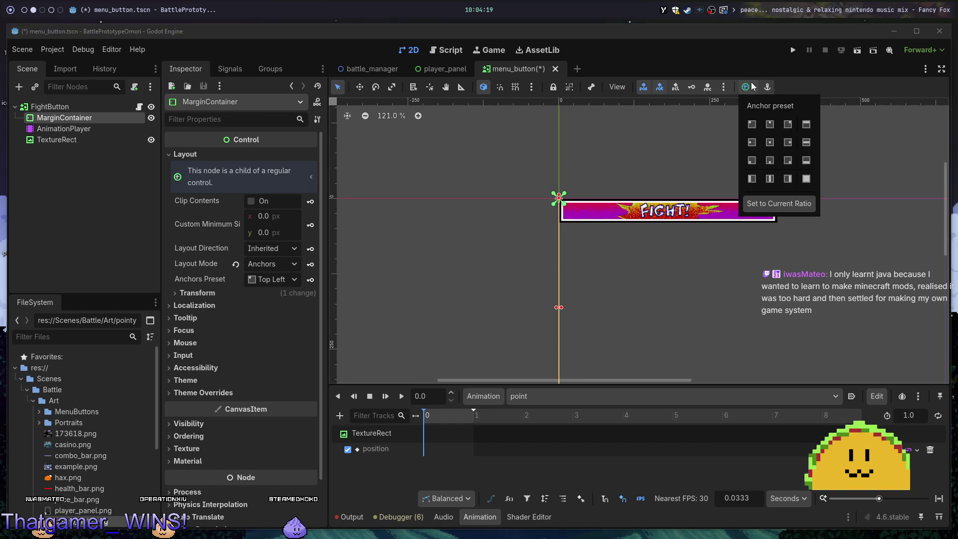
click(810, 178)
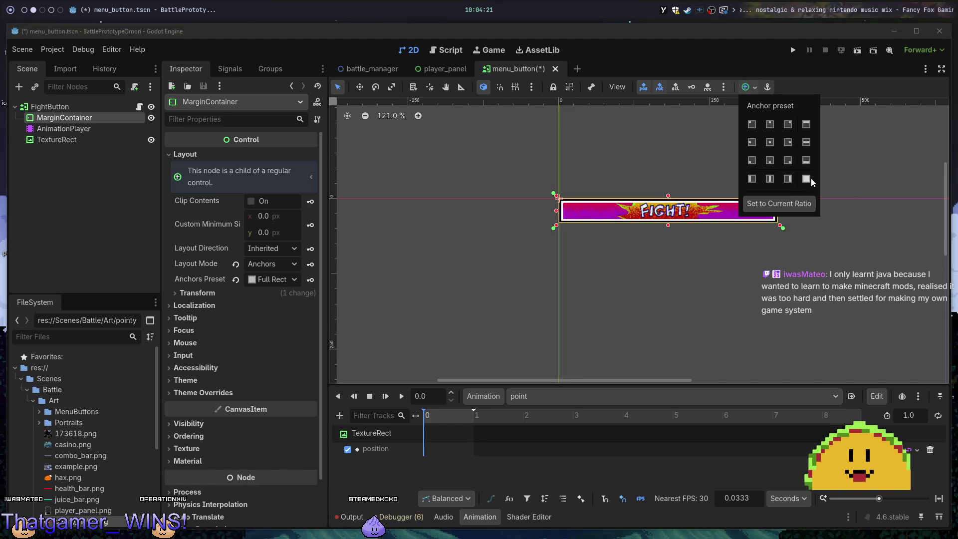
click(75, 143)
drag(77, 141, 71, 116)
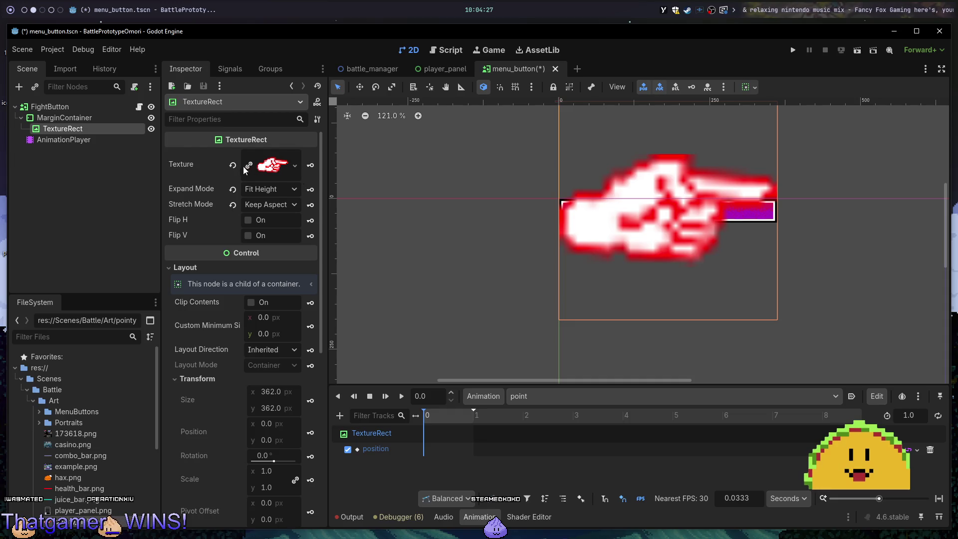
Reset the TextureRect's texture, expand mode and stretch mode, then drag the hand texture back in.
click(232, 165)
click(233, 172)
click(232, 188)
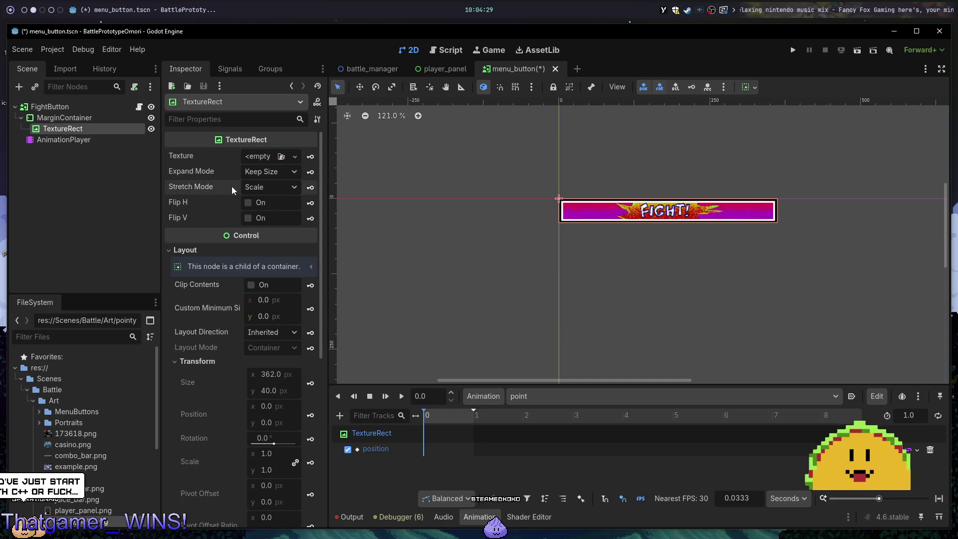
scroll(232, 259, down, 2)
scroll(233, 261, down, 5)
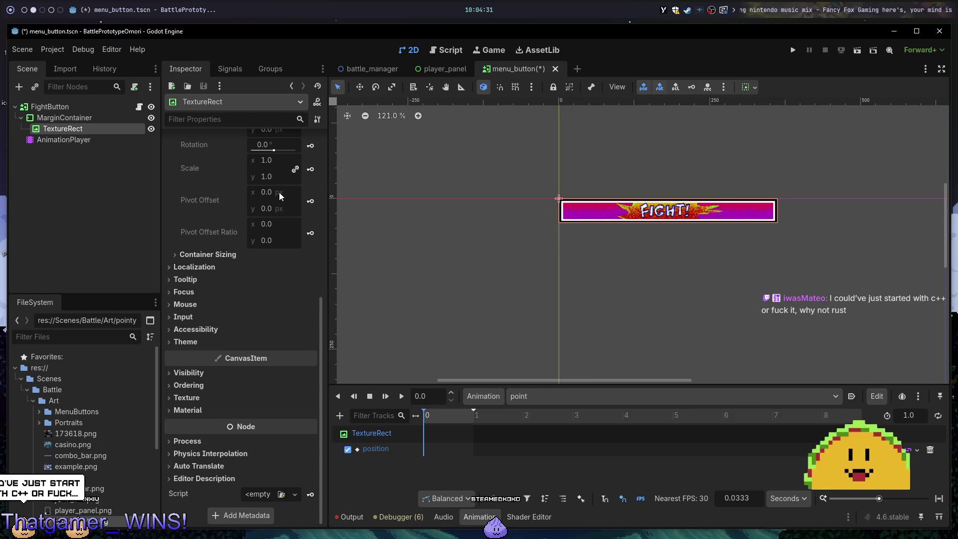
scroll(272, 197, up, 3)
scroll(249, 202, up, 2)
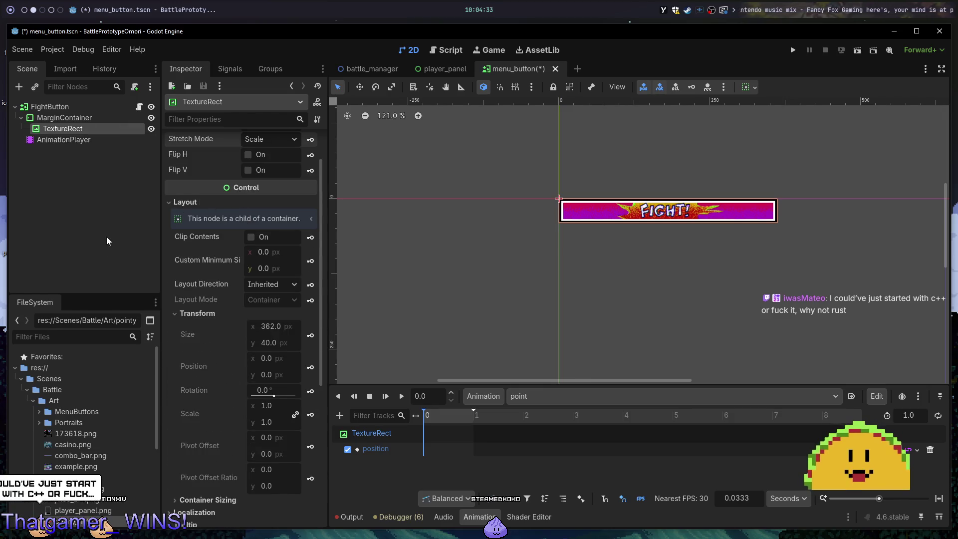
scroll(98, 400, down, 1)
drag(74, 499, 257, 161)
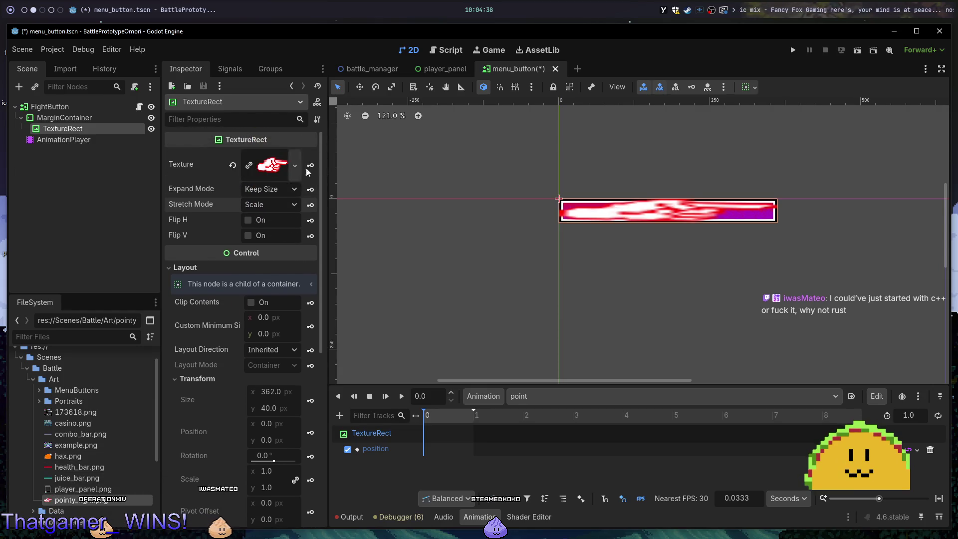
Try Keep Aspect Centered, settle on Keep stretch, and inspect the MarginContainer's layout.
click(282, 201)
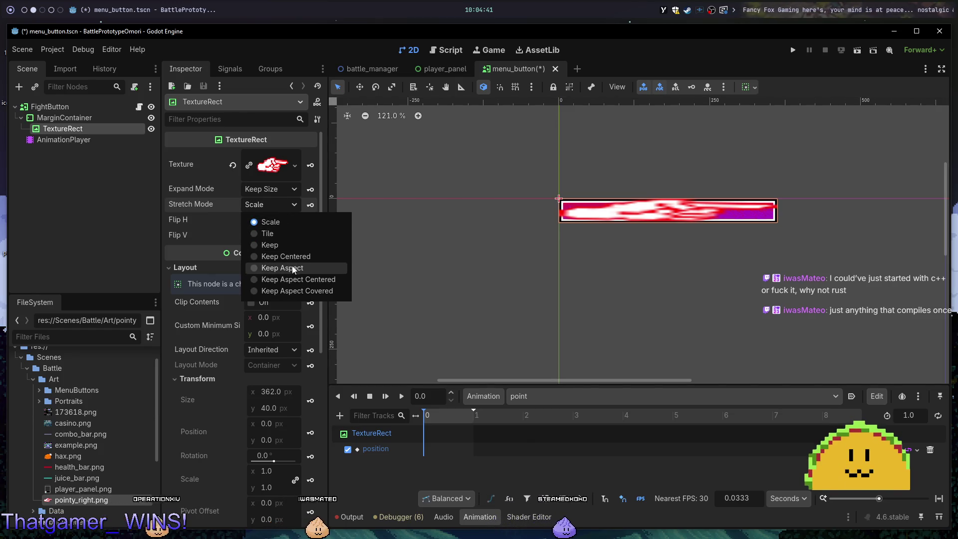
click(301, 279)
scroll(618, 231, up, 6)
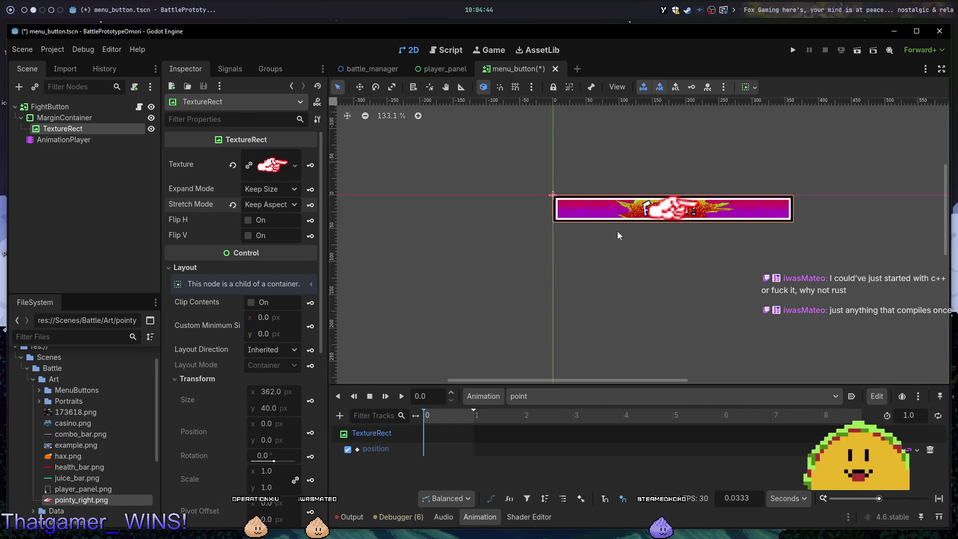
click(275, 206)
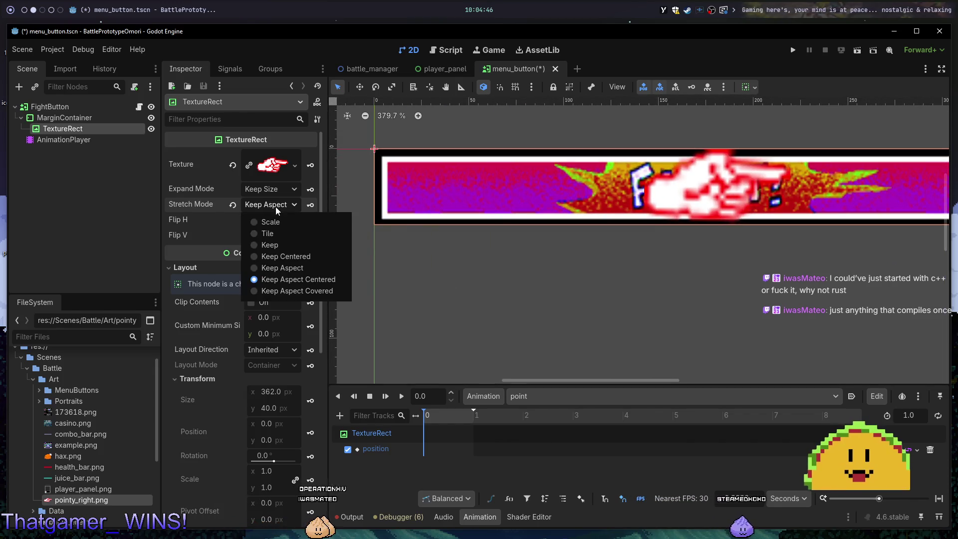
click(275, 244)
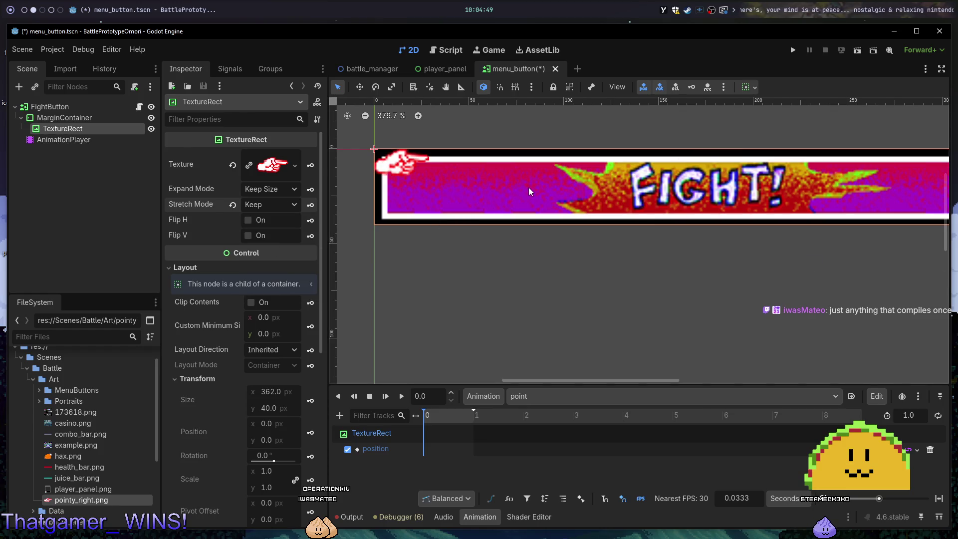
click(79, 118)
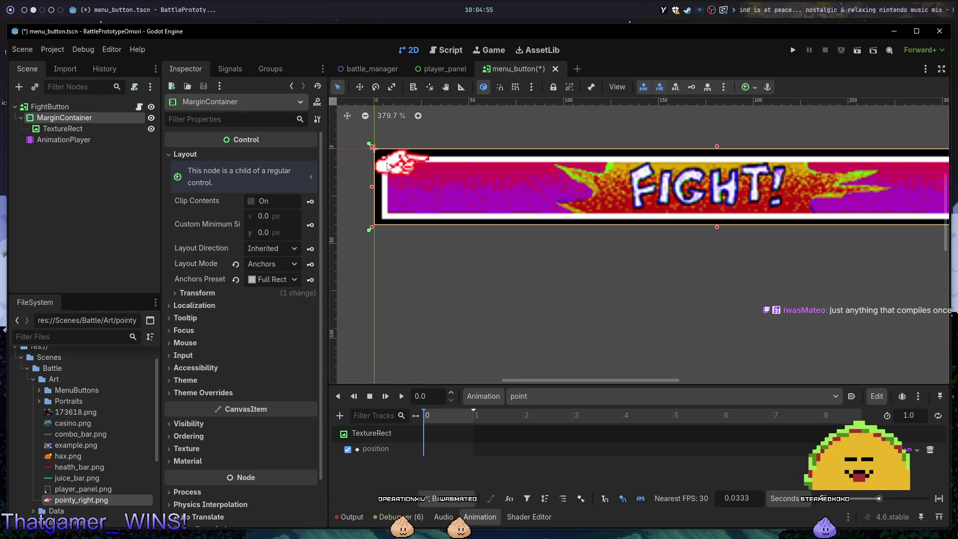
scroll(486, 162, down, 3)
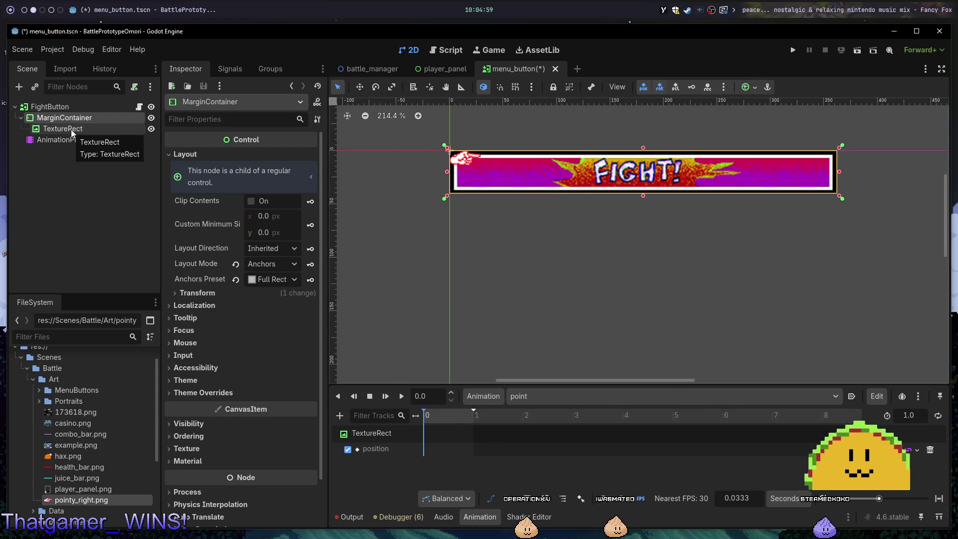
Anchor the MarginContainer Center, then Center Left, shrinking it to the hand at the banner's left edge.
click(199, 295)
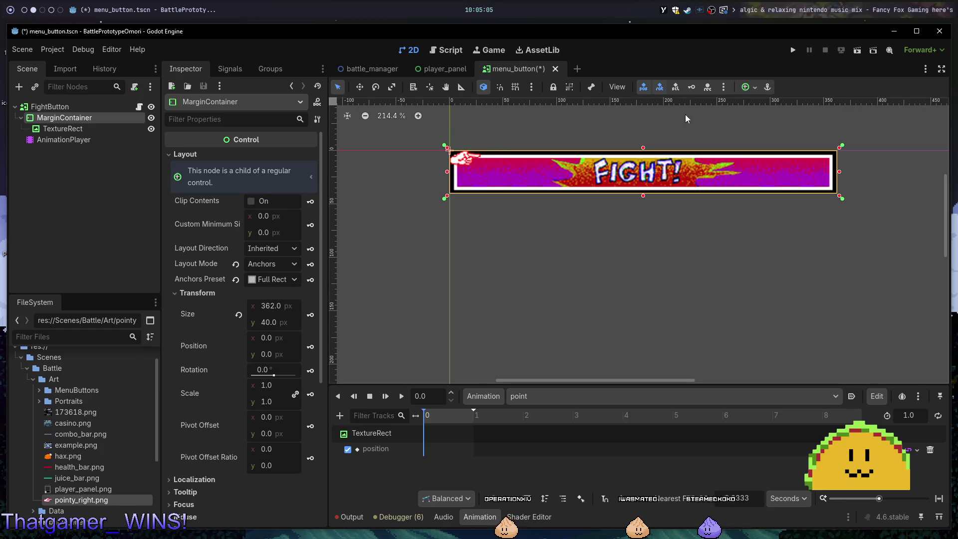
click(752, 89)
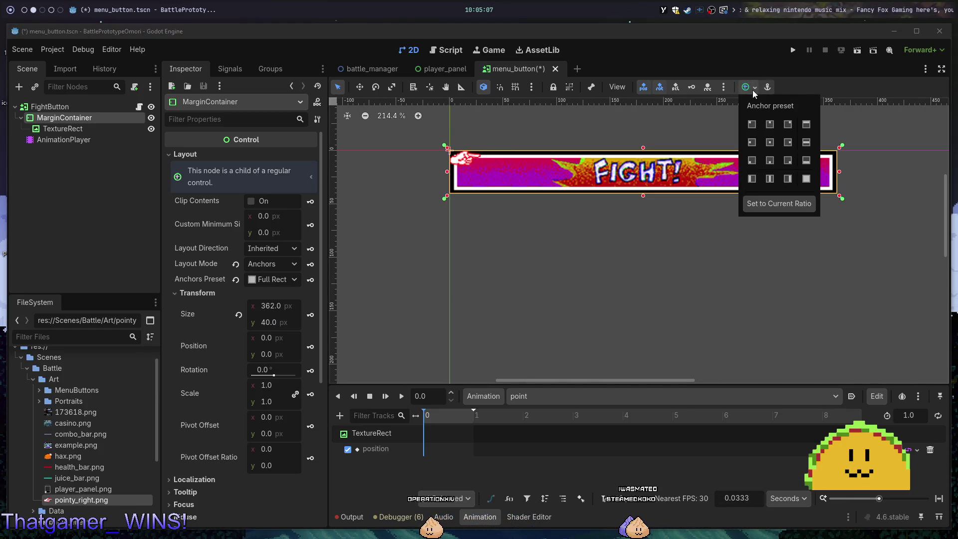
click(769, 142)
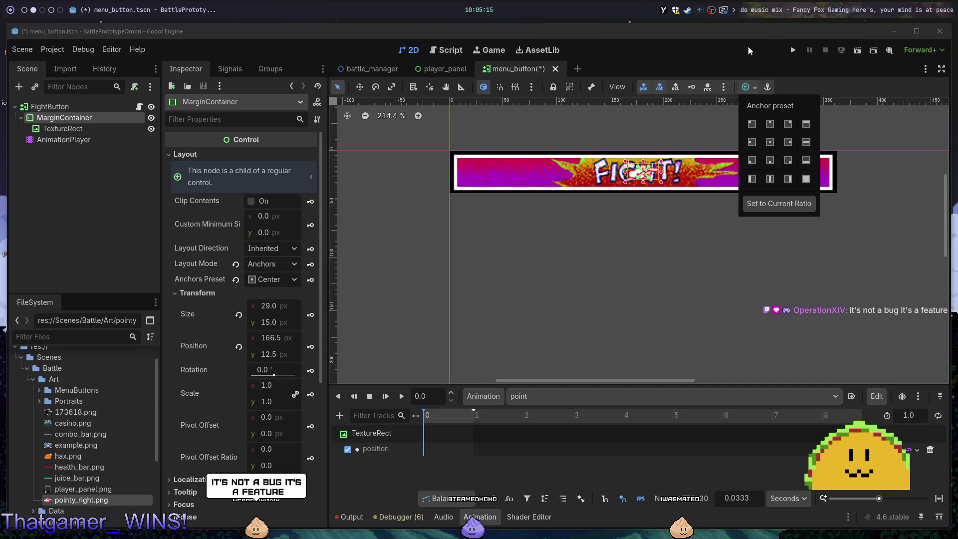
click(752, 143)
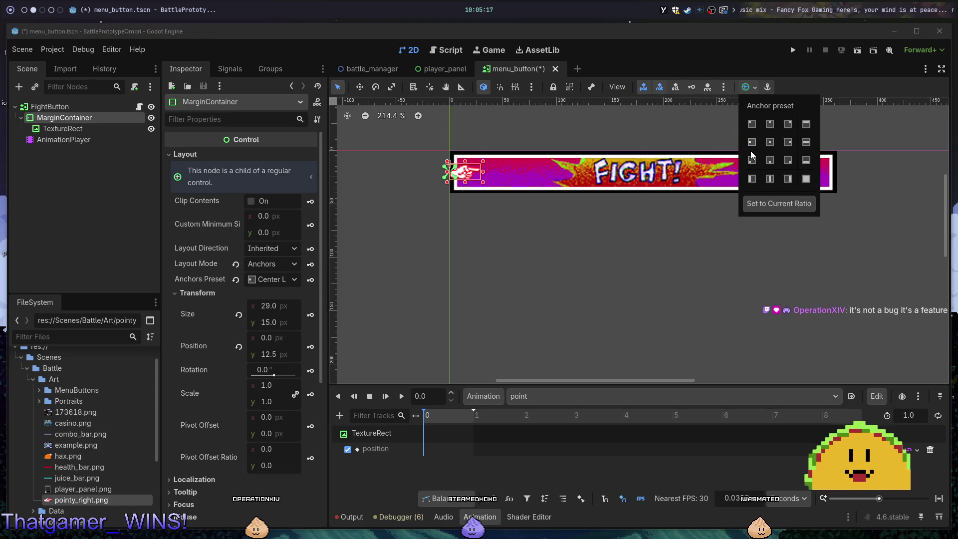
click(693, 62)
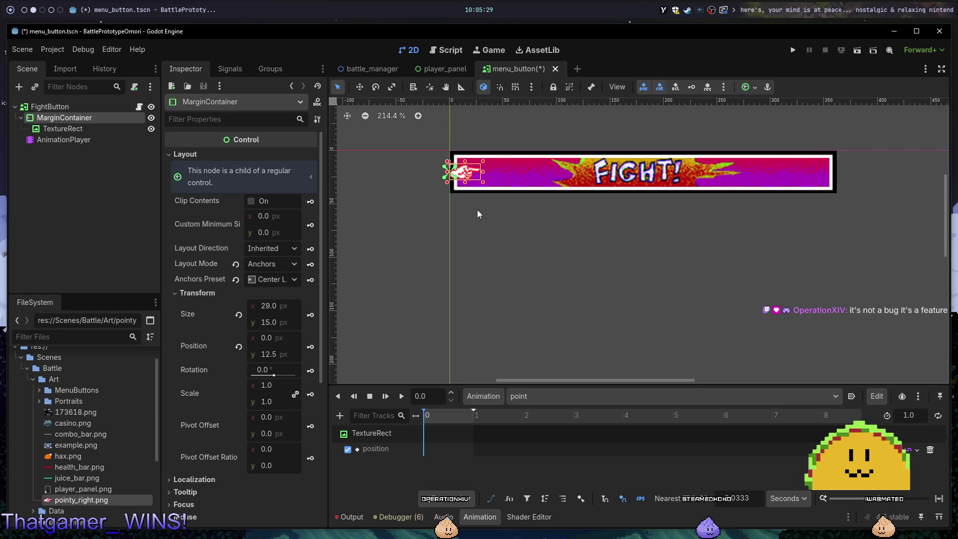
Save the scene and look over the AnimationPlayer's track and key options.
key(ctrl+s)
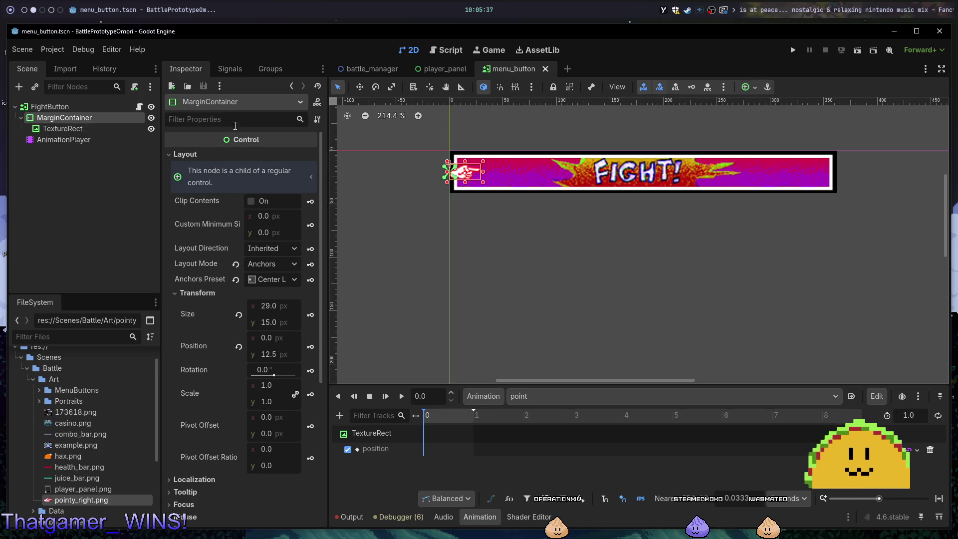
click(98, 141)
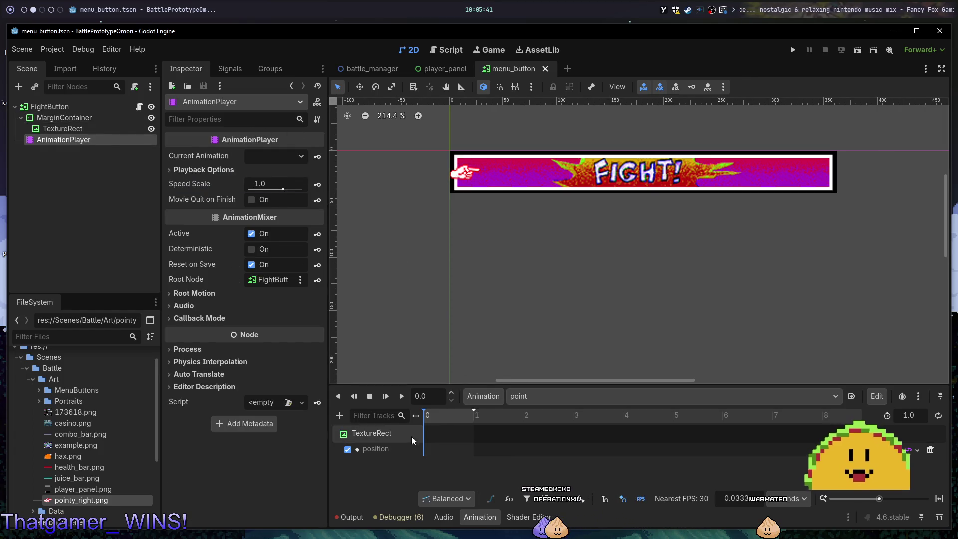
click(340, 415)
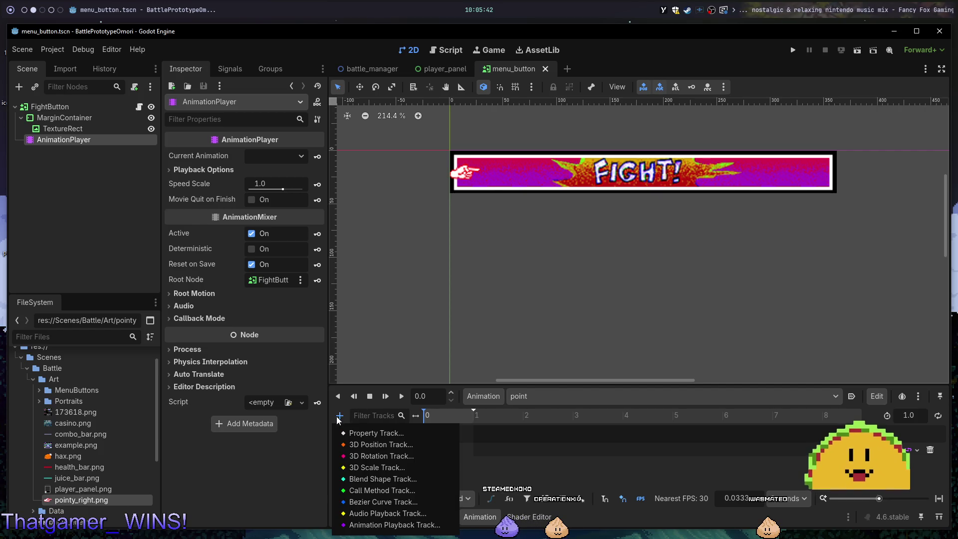
click(395, 433)
right_click(427, 451)
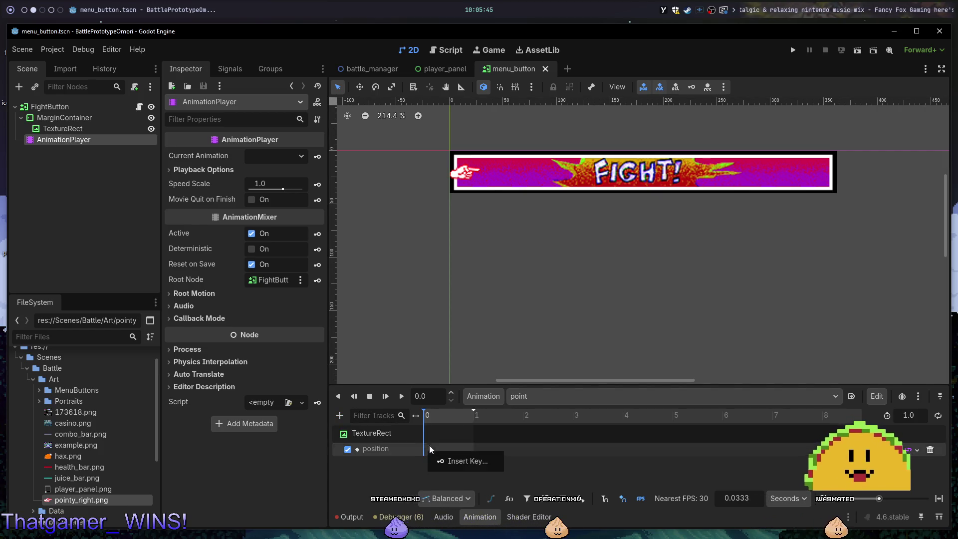
click(88, 118)
Key the TextureRect's position at 0 s in the point animation and move the playhead toward 0.5 s.
click(88, 119)
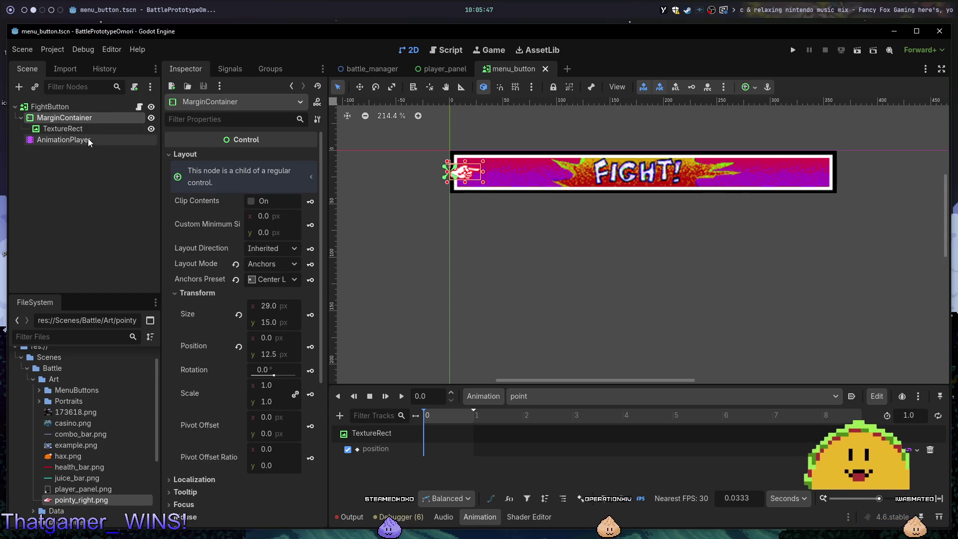
click(88, 139)
click(80, 135)
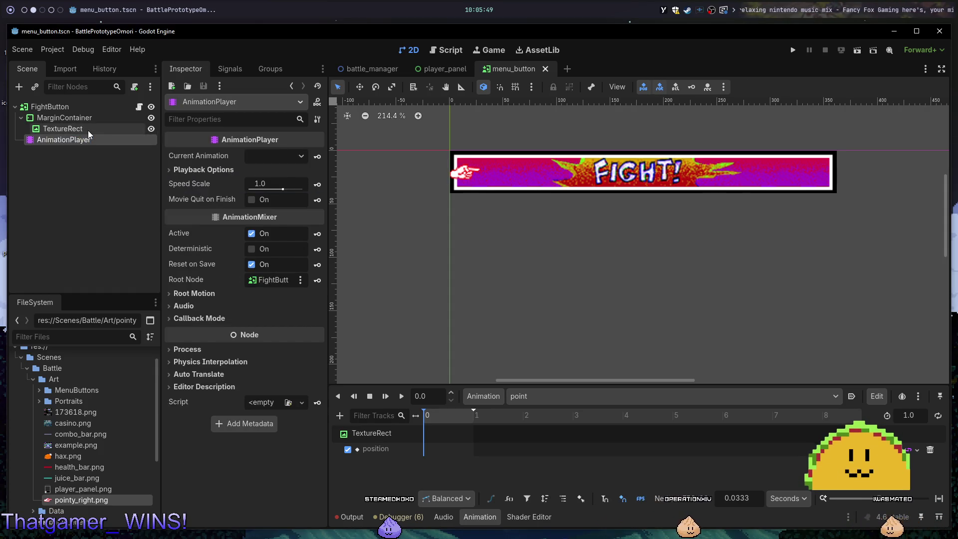
click(87, 129)
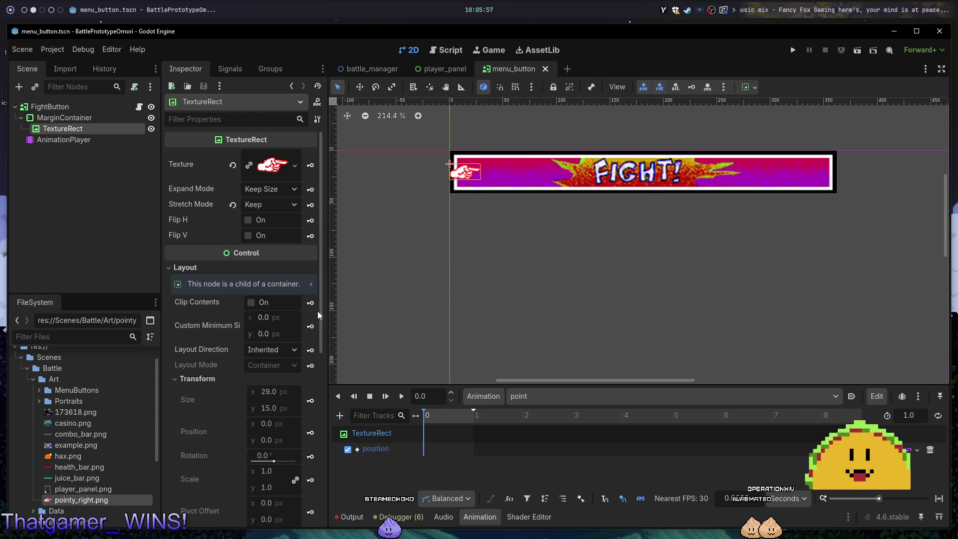
scroll(304, 403, down, 3)
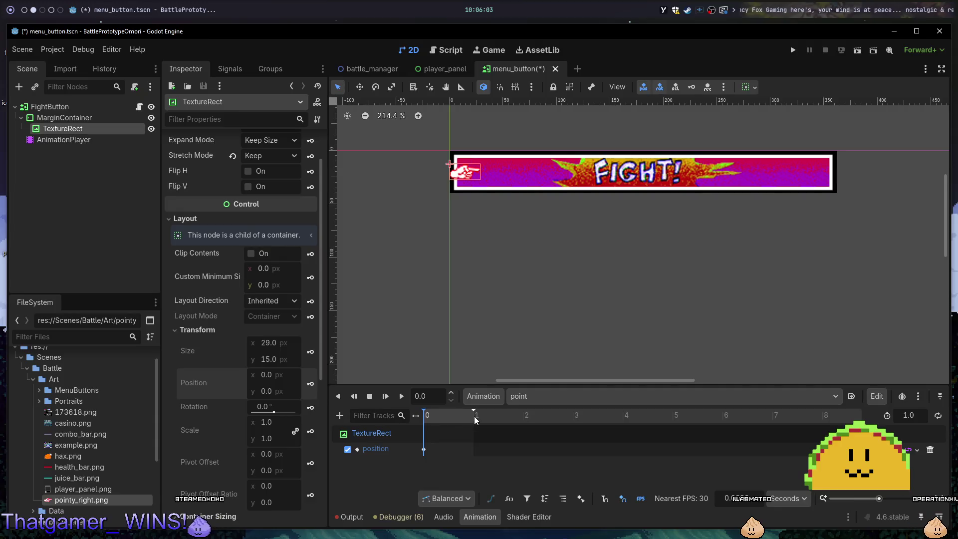
click(453, 416)
drag(453, 416, 451, 416)
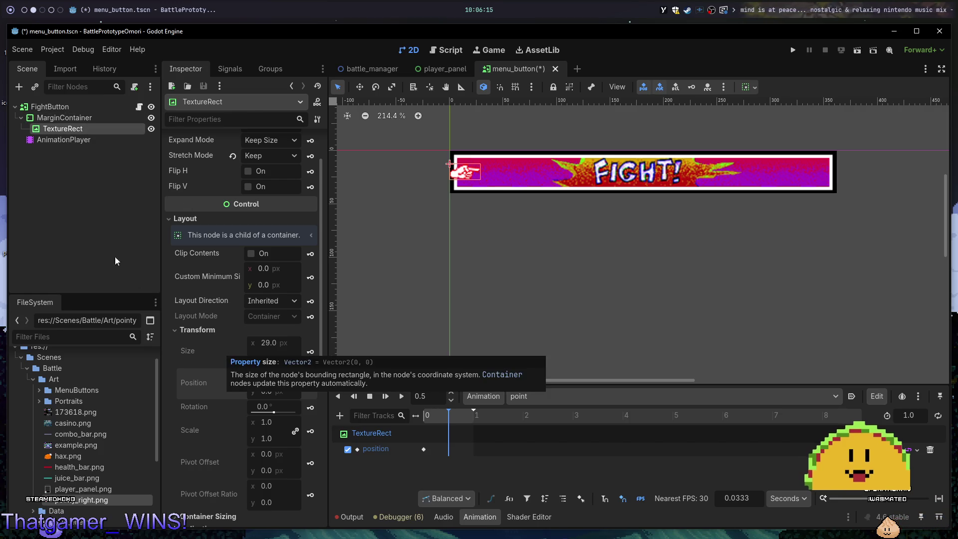
scroll(244, 306, down, 3)
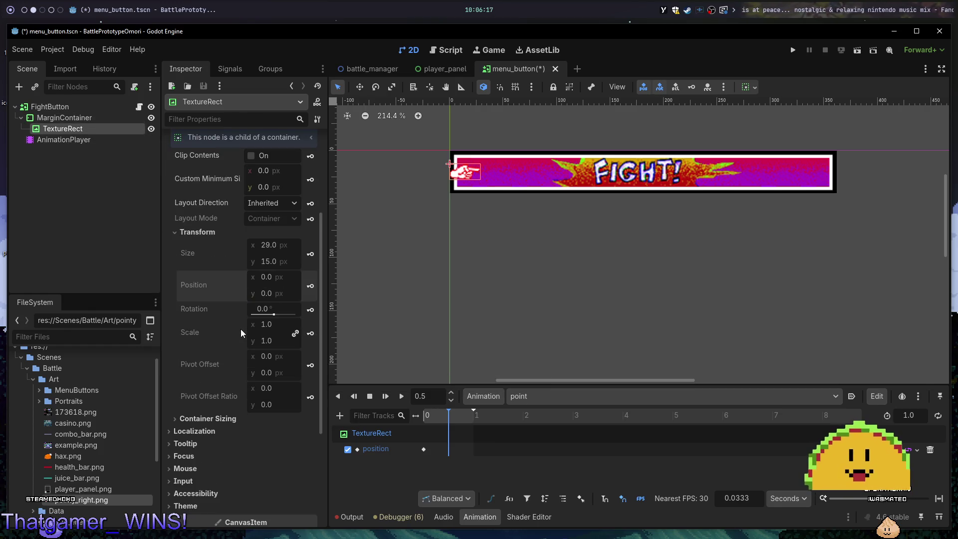
click(71, 112)
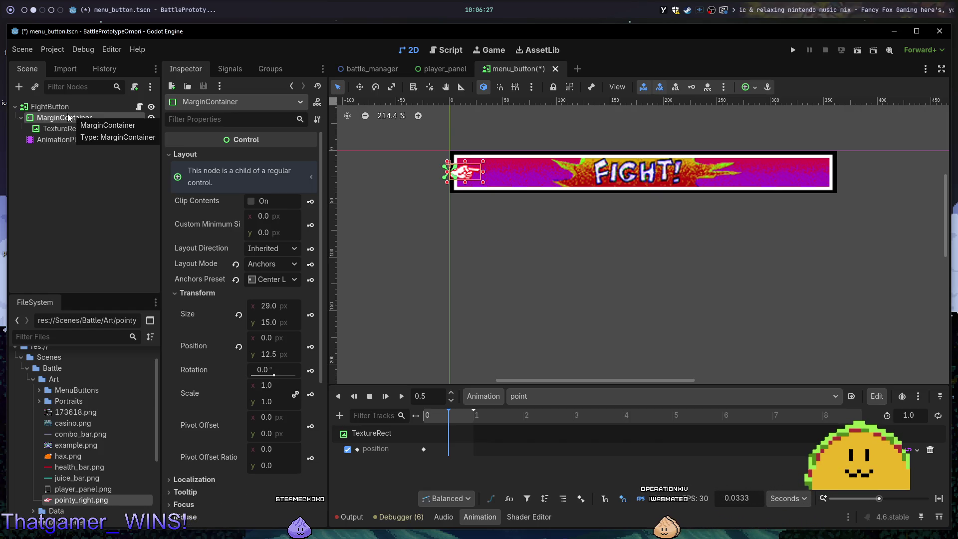
click(53, 130)
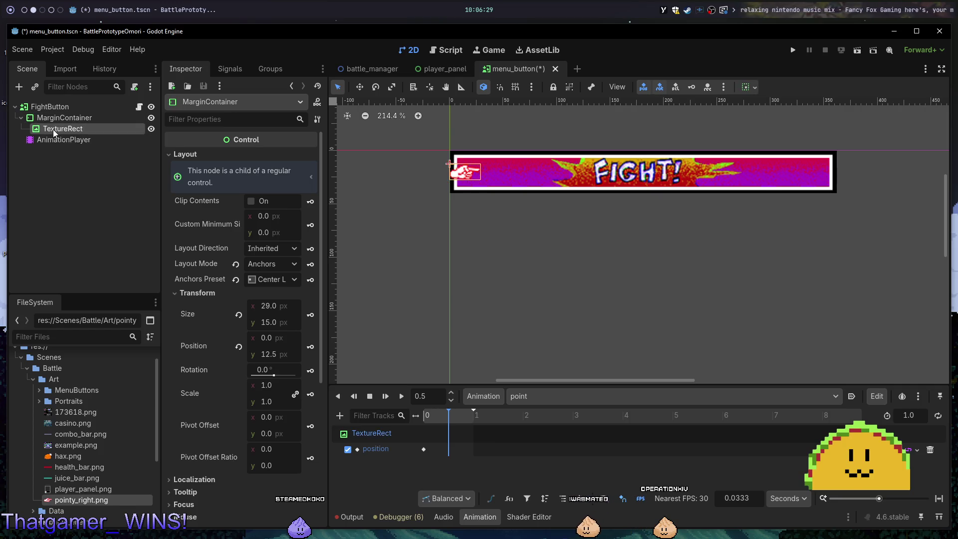
Delete the TextureRect position track and add a 'position' property track for the MarginContainer.
double_click(377, 448)
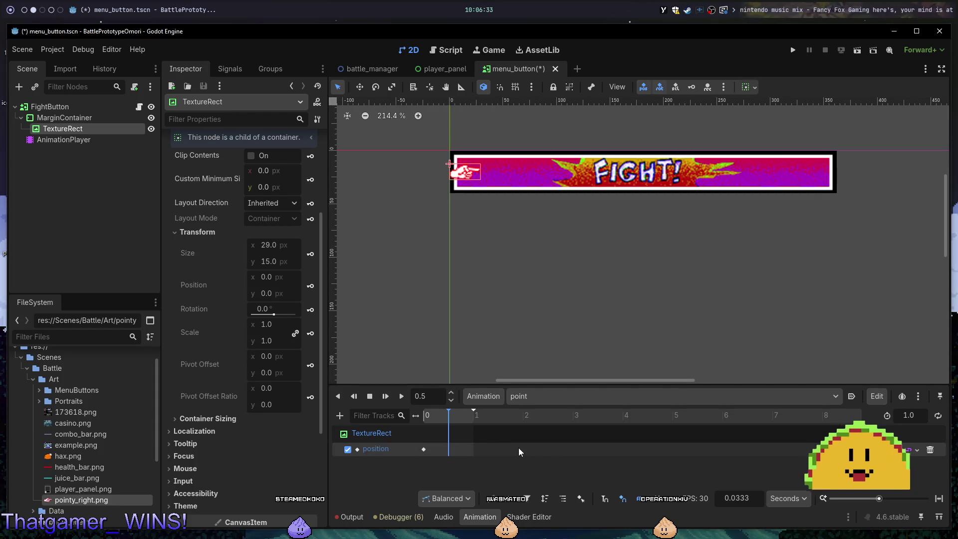
click(929, 450)
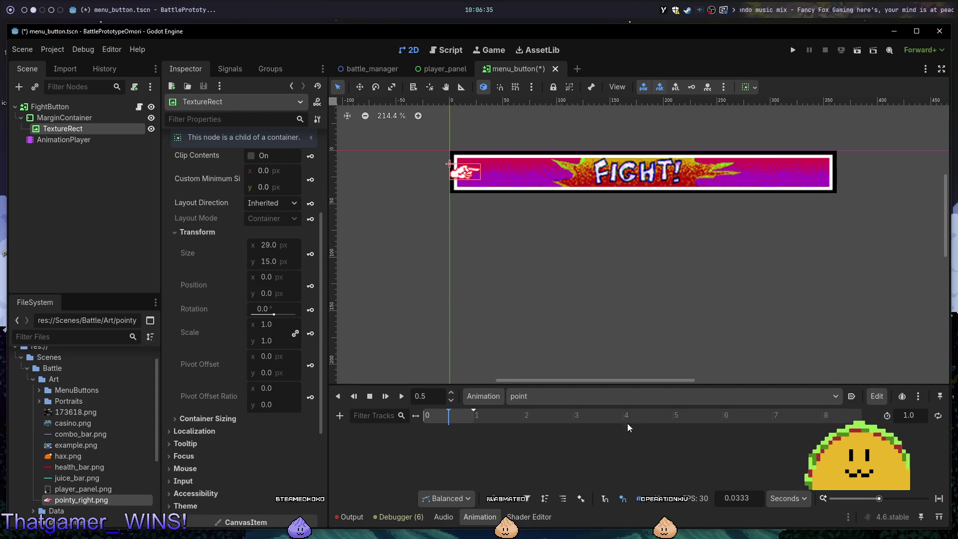
click(342, 415)
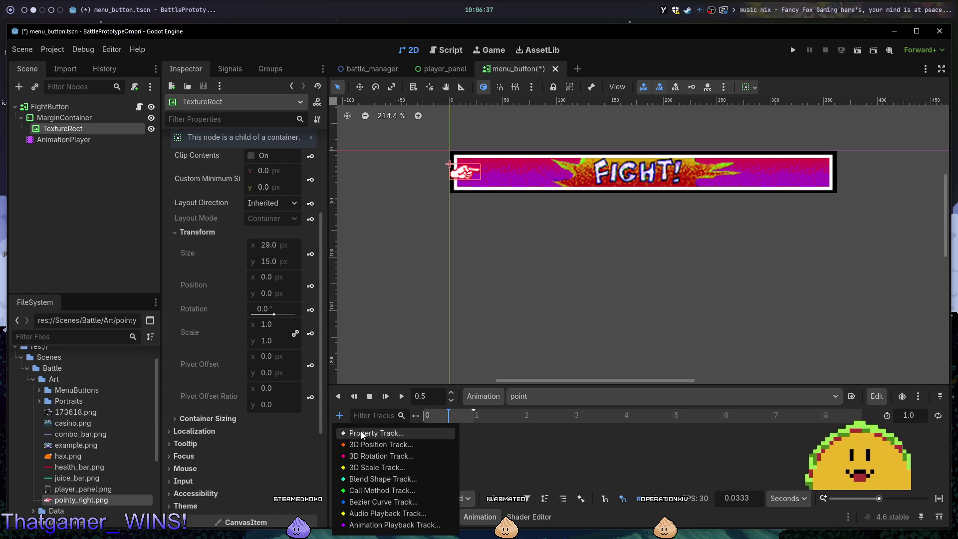
click(366, 438)
double_click(465, 135)
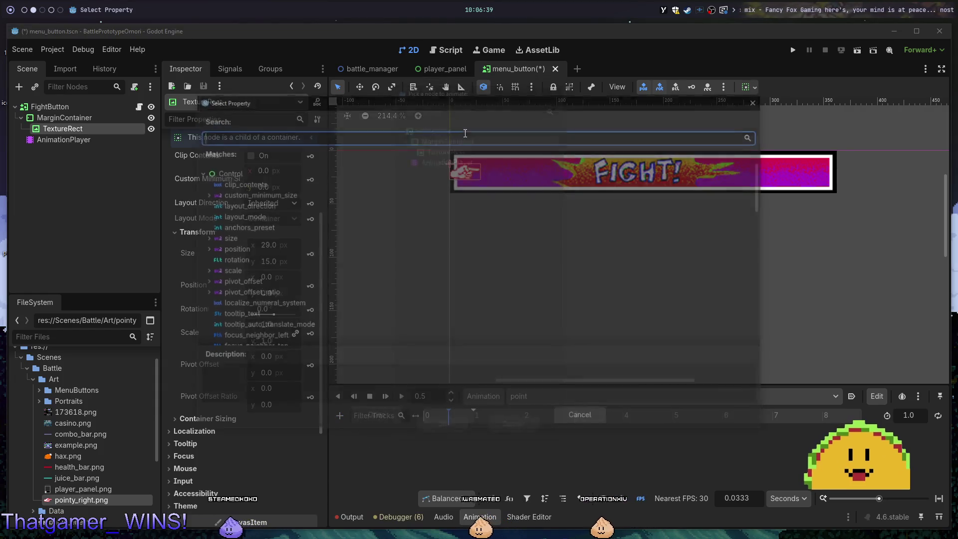
text(position)
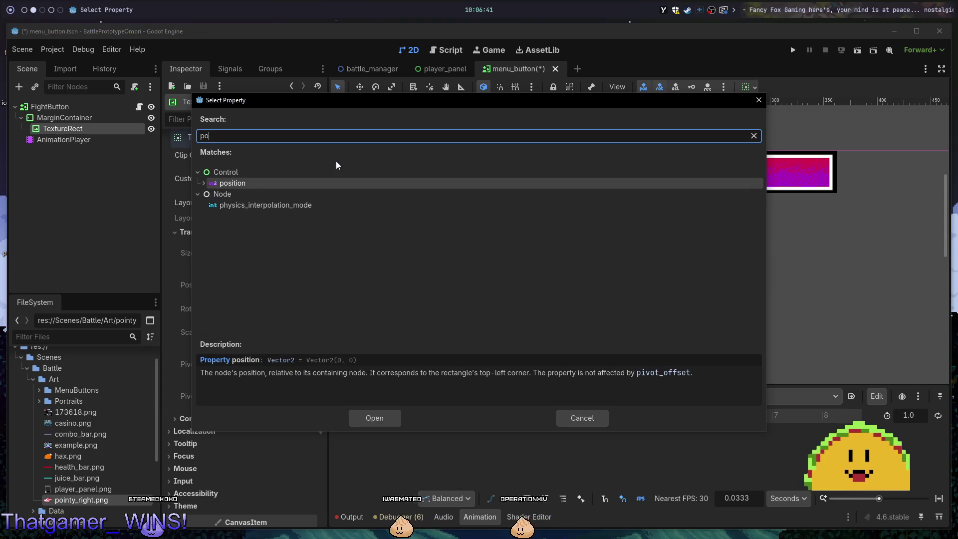
key(Return)
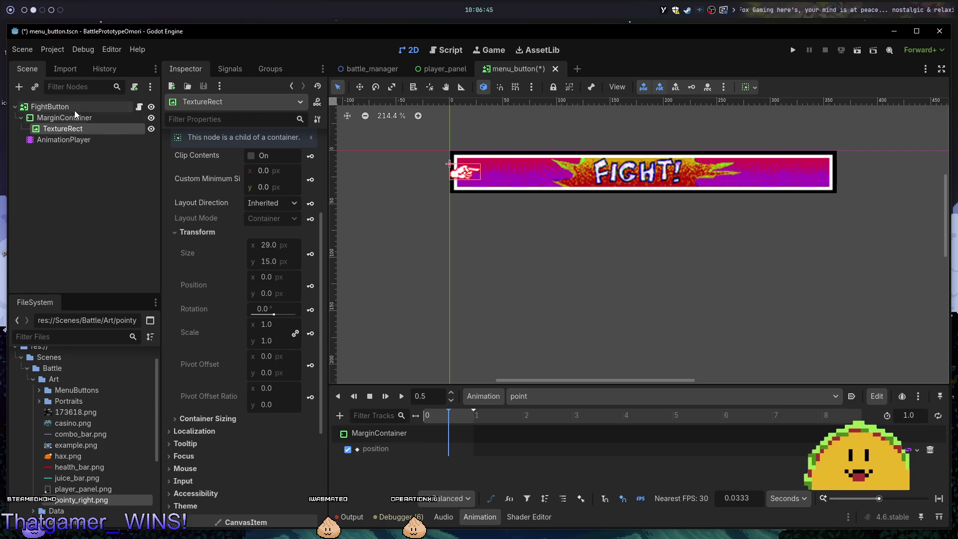
Key the MarginContainer's position at 0 s.
click(422, 391)
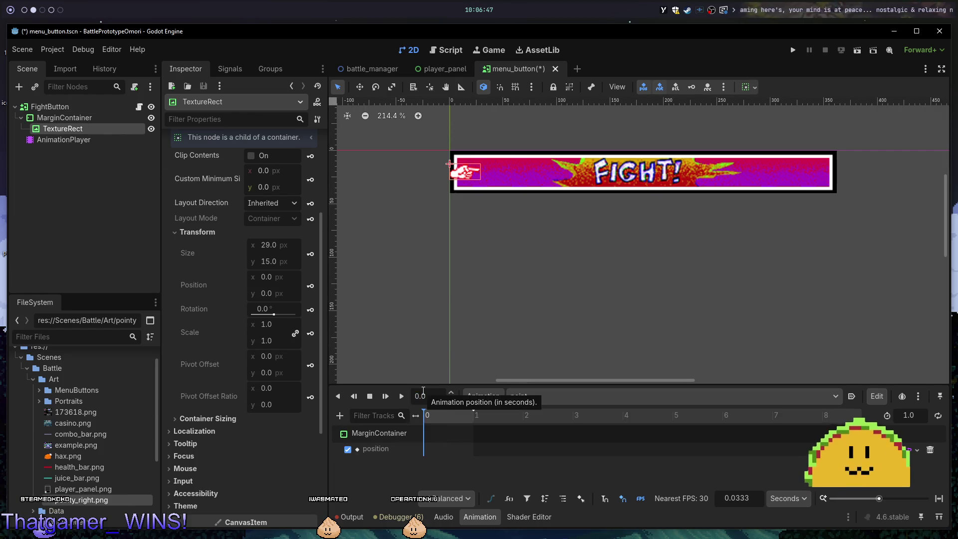
text(0)
key(Return)
click(89, 117)
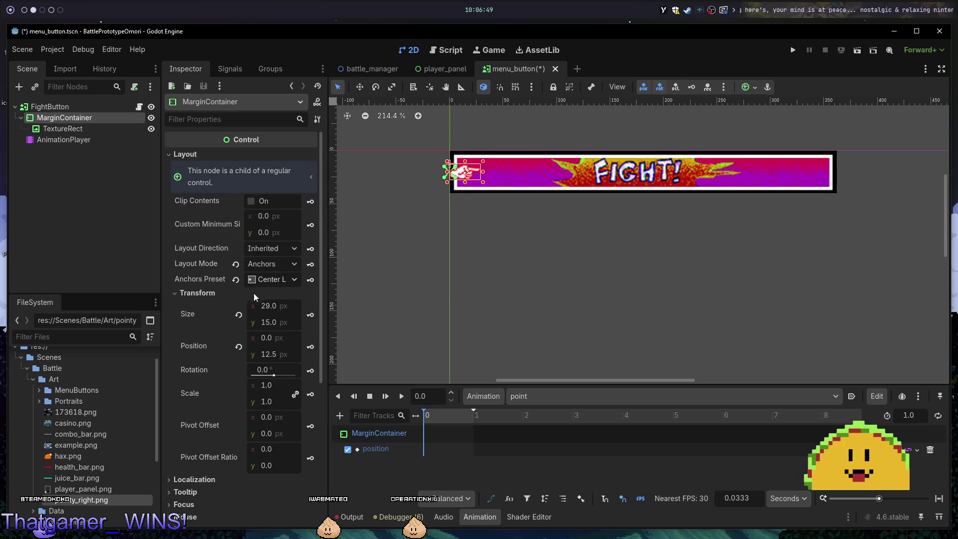
click(308, 349)
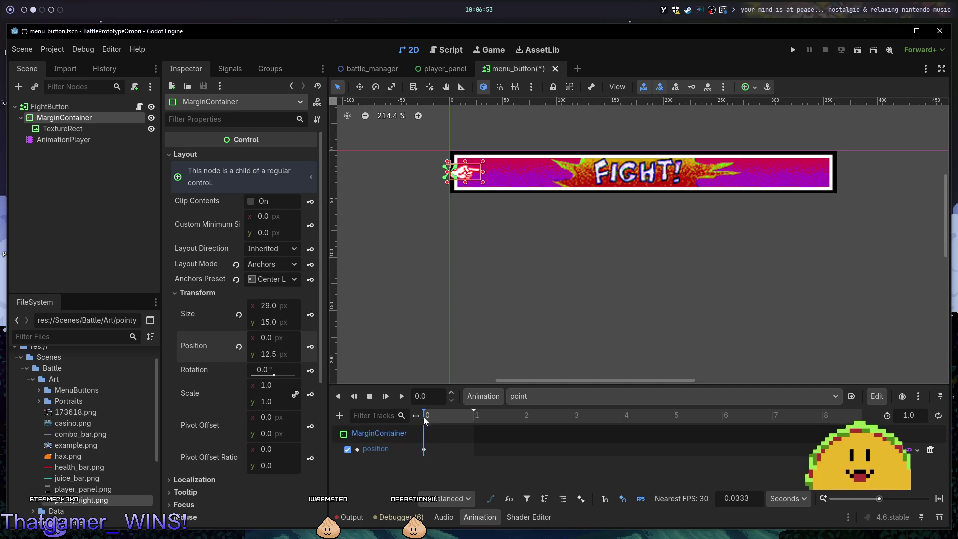
At 0.5 s, set the MarginContainer's x position to 15 and key it.
click(448, 414)
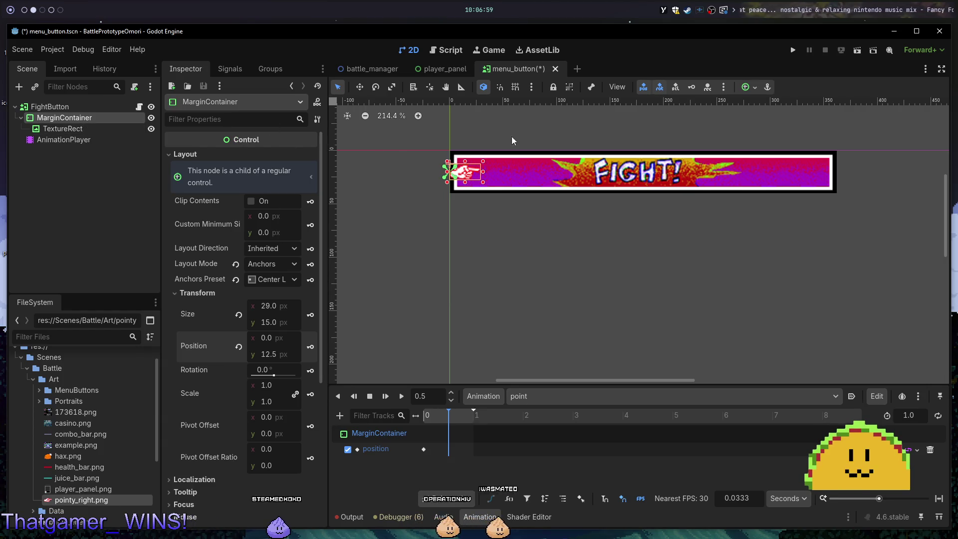
click(360, 88)
drag(470, 171, 498, 171)
key(ctrl+z)
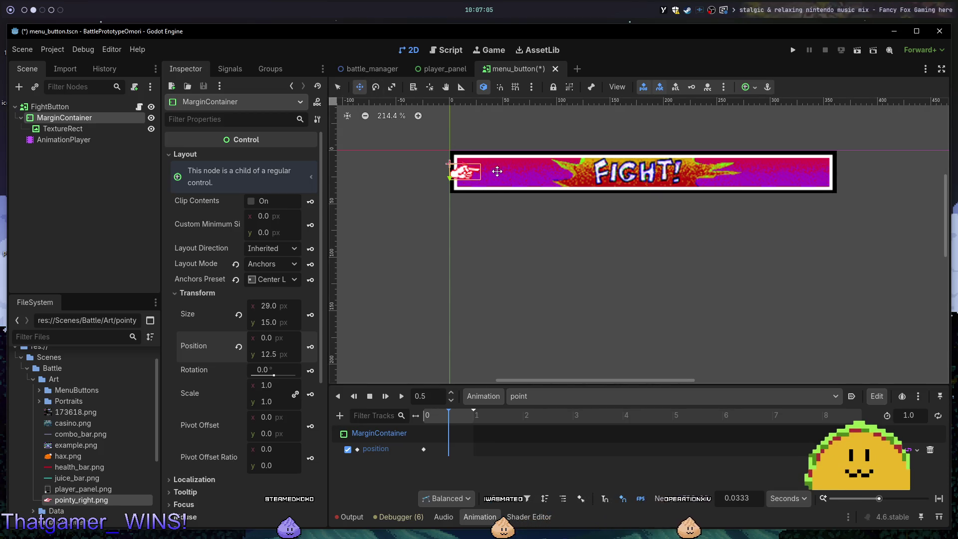
click(275, 338)
text(30)
key(Return)
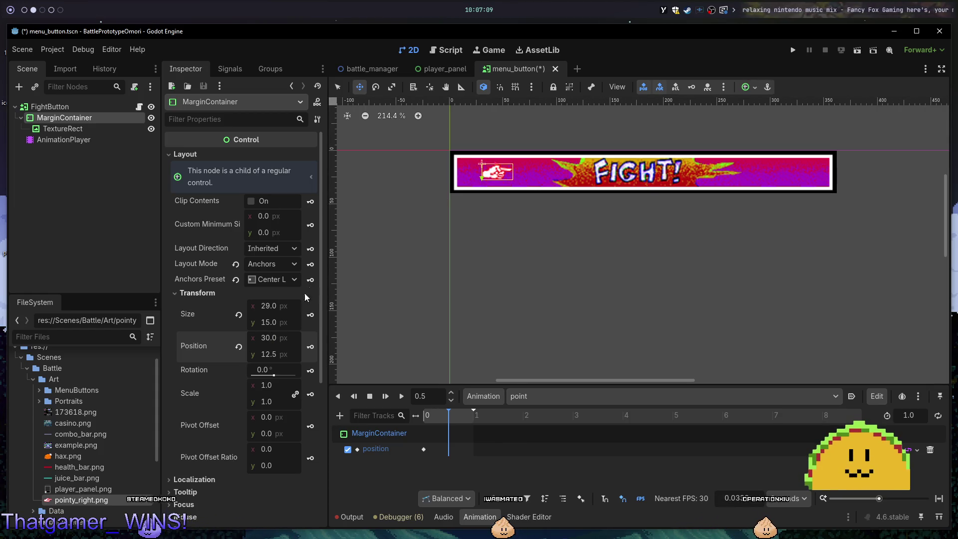
click(286, 339)
text(15)
key(Return)
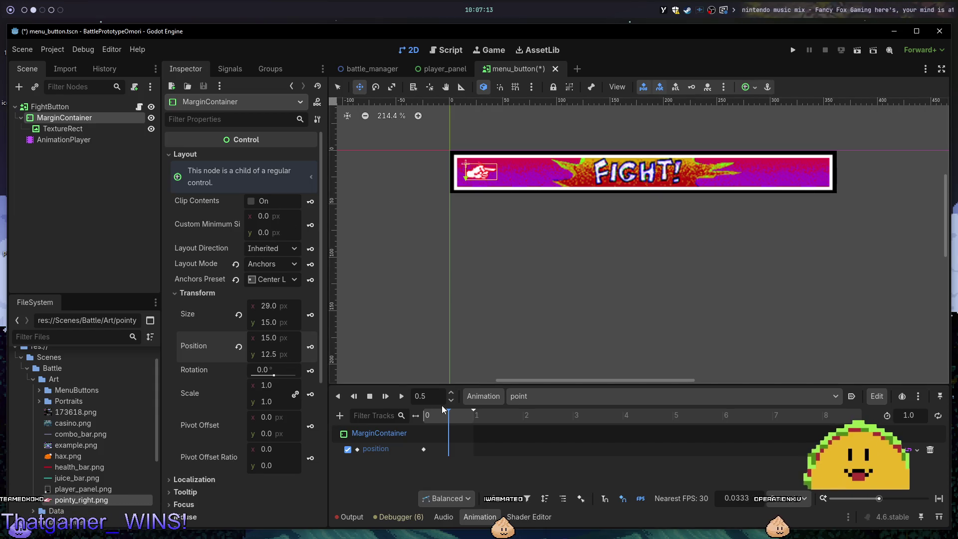
click(311, 347)
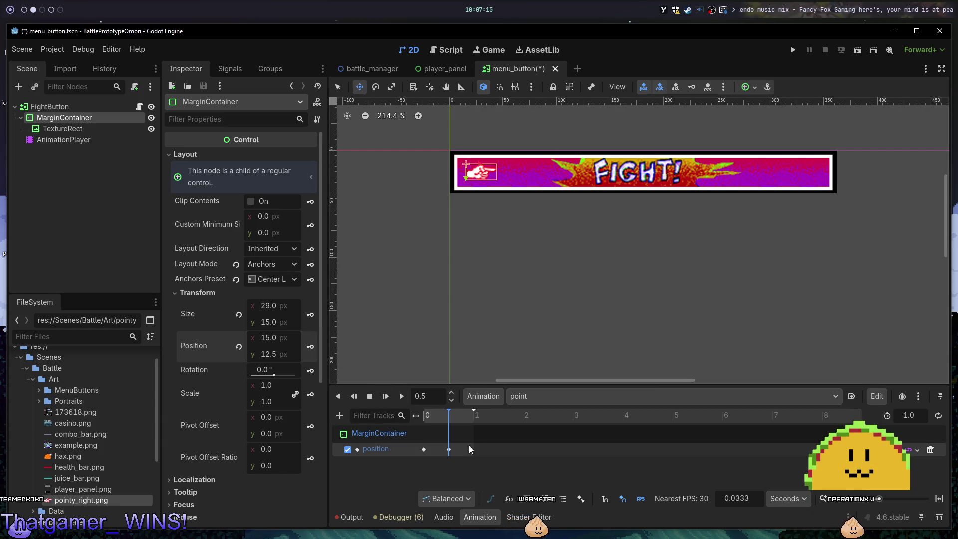
At 1 s, set x back to 0, key the position, and run the project with F5.
click(448, 408)
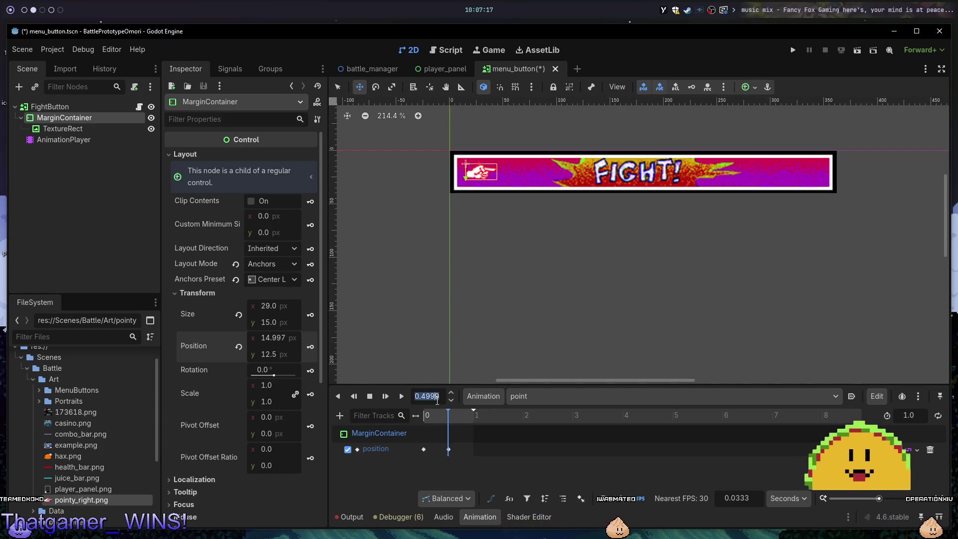
text(1)
key(Return)
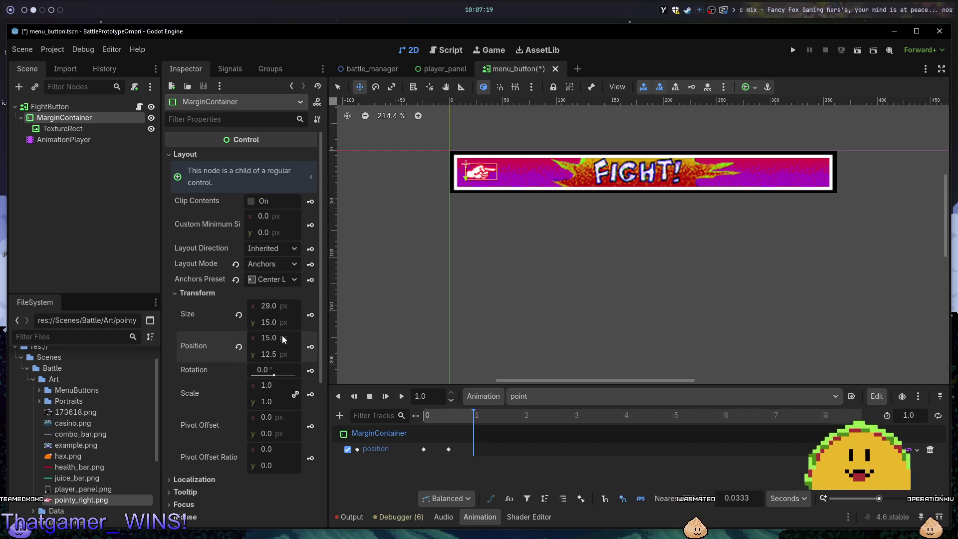
text(0)
key(Return)
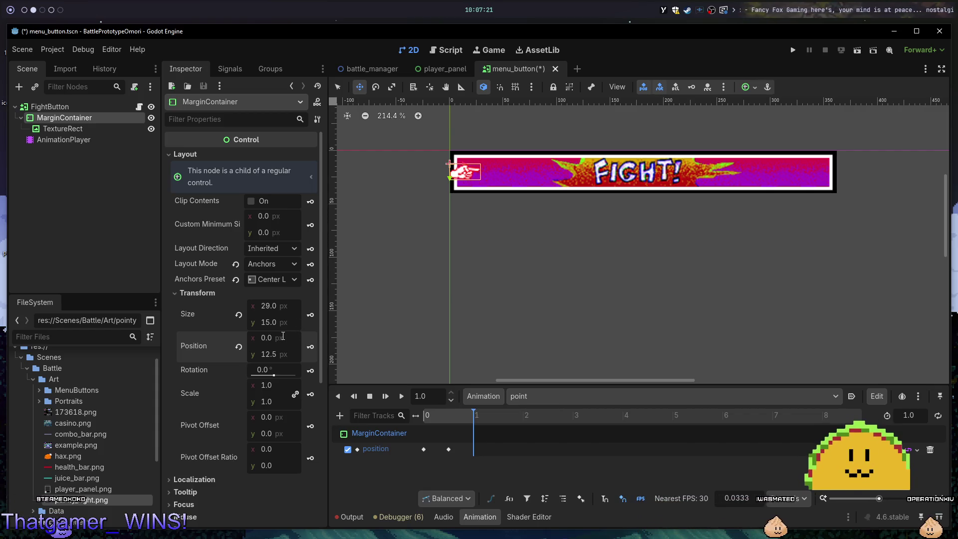
click(310, 346)
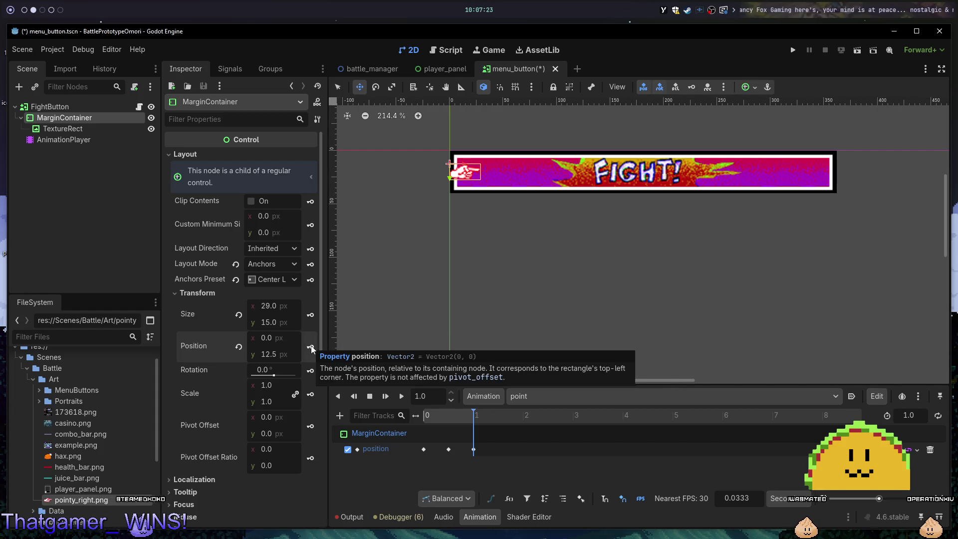
key(F5)
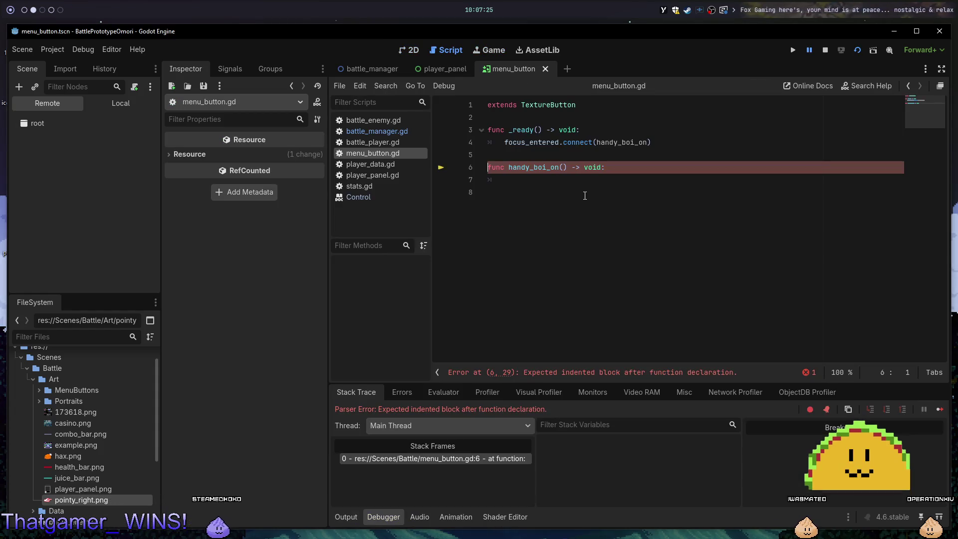
Add a 'pass' body to handy_boi_on in menu_button.gd, save it, and rerun the scene in Godot.
key(alt+1)
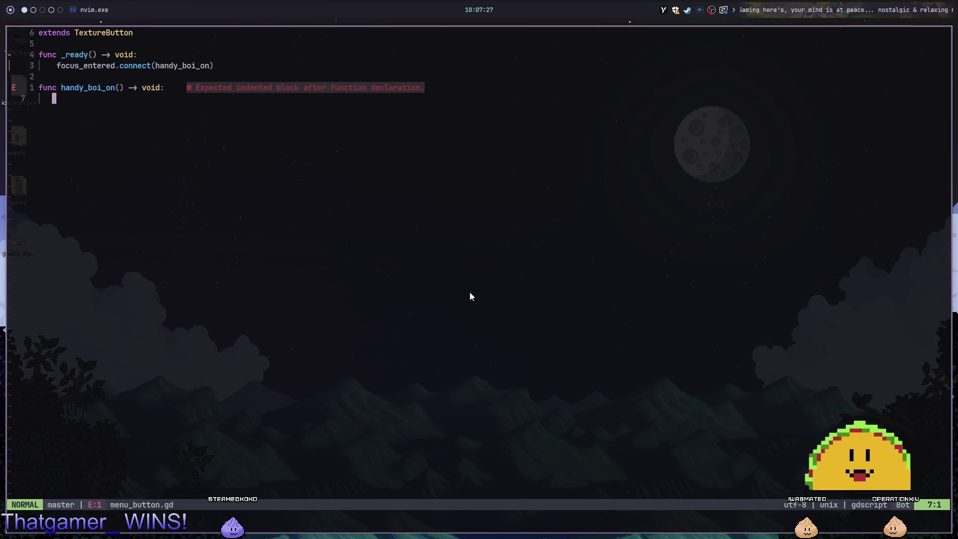
key(o)
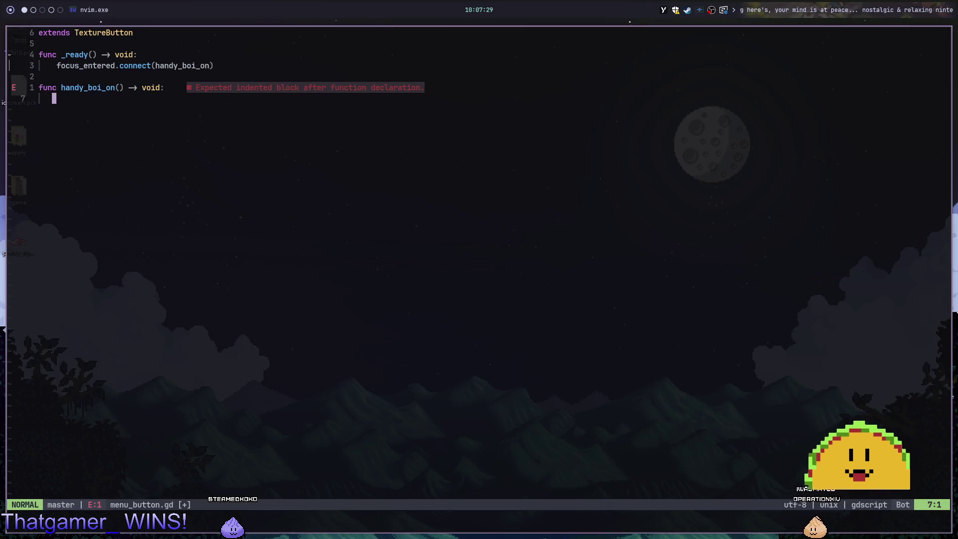
text(pass)
key(Escape)
text(:w)
key(Return)
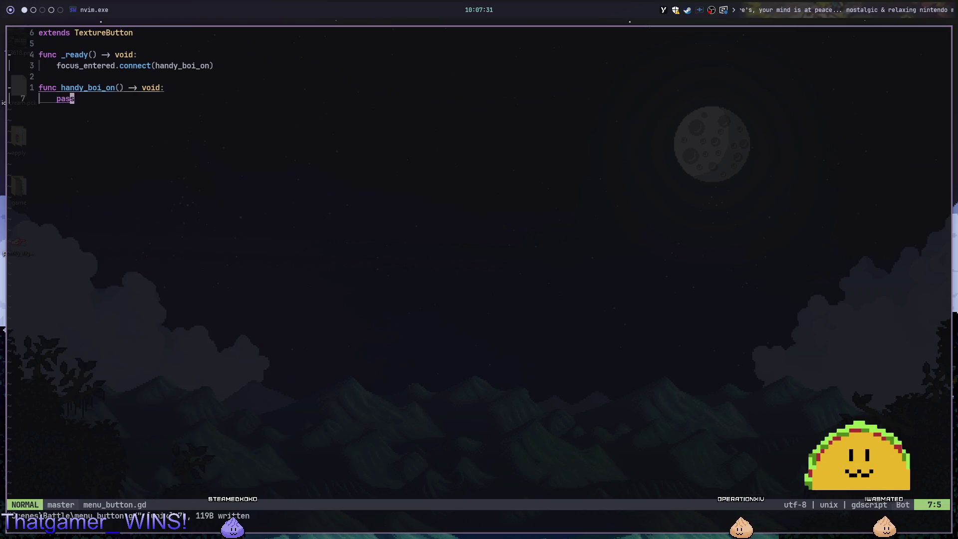
key(alt+2)
key(F6)
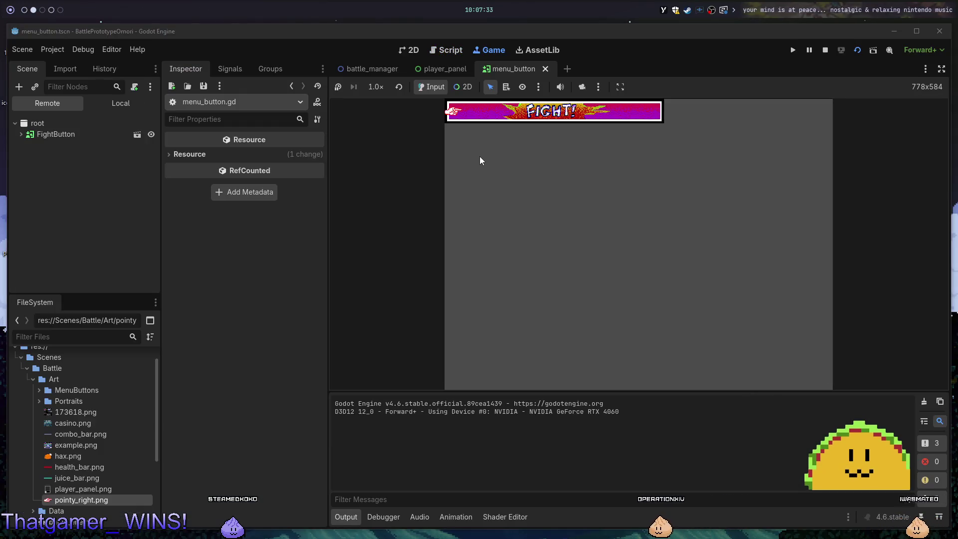
Turn on Autoplay on Load for the 'point' animation and run the scene with F6.
key(F8)
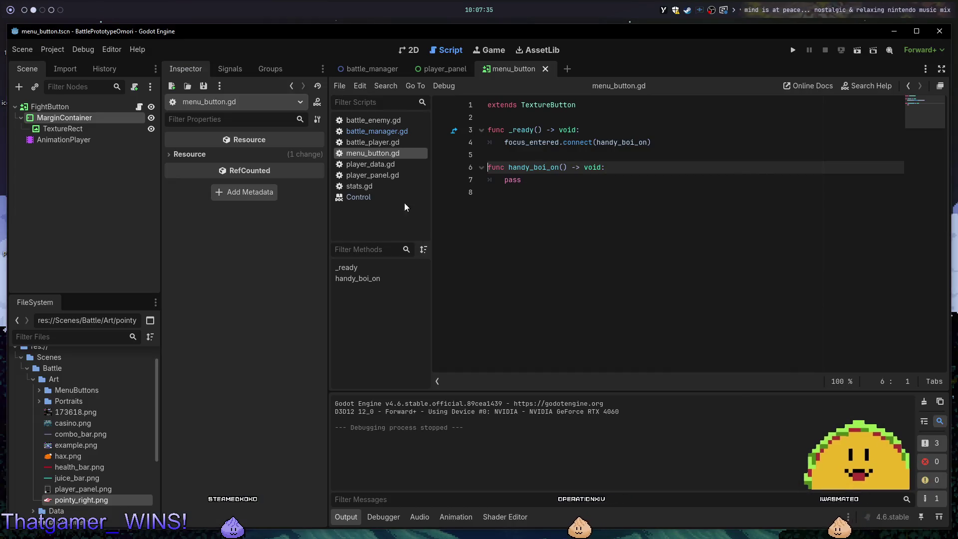
click(405, 49)
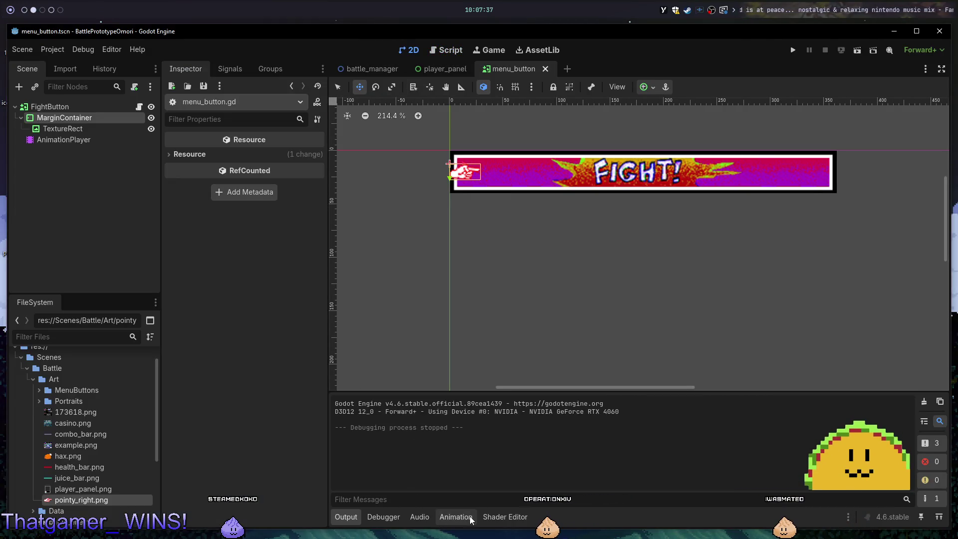
click(469, 516)
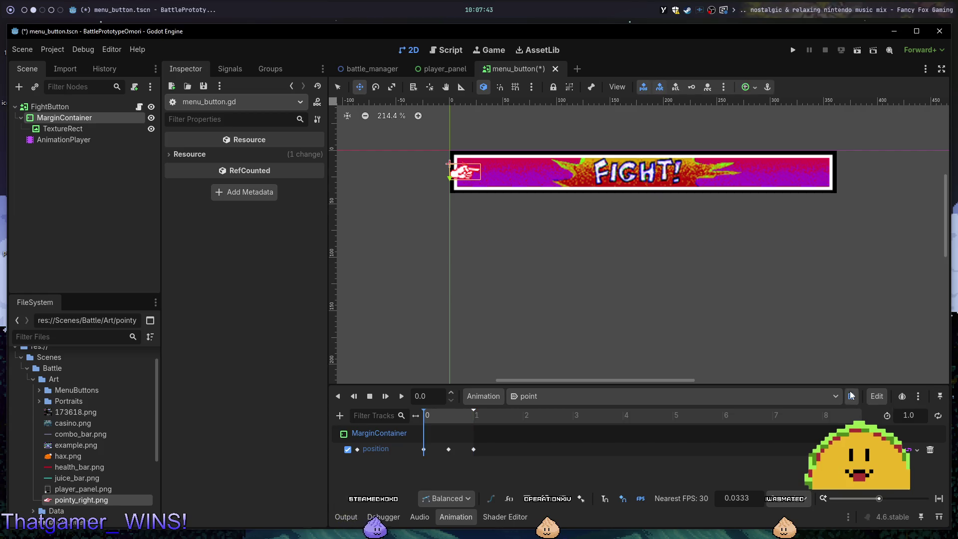
key(F6)
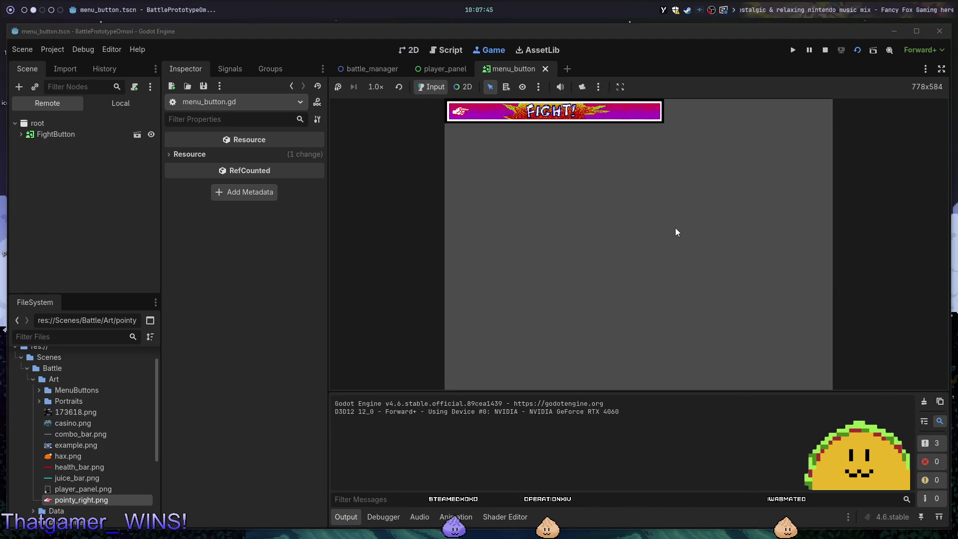
key(F8)
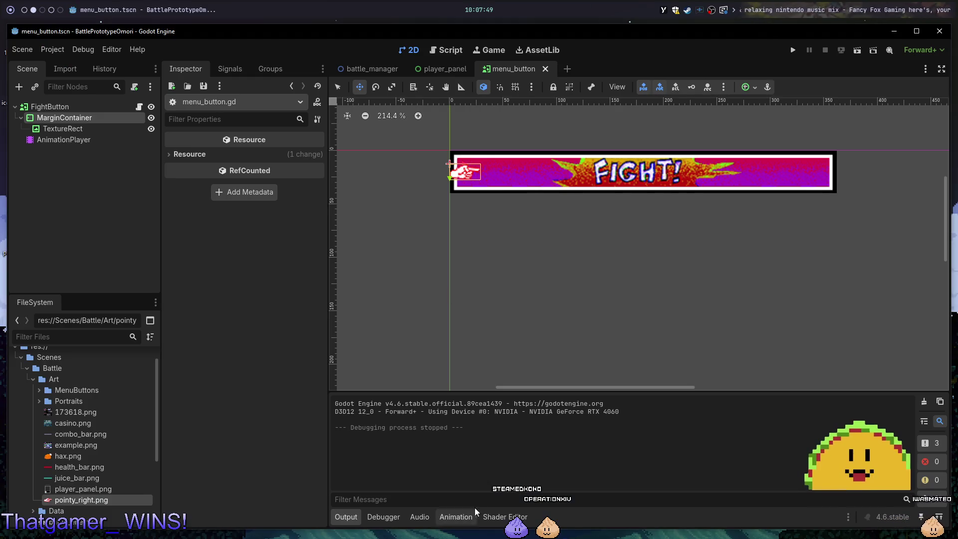
click(456, 516)
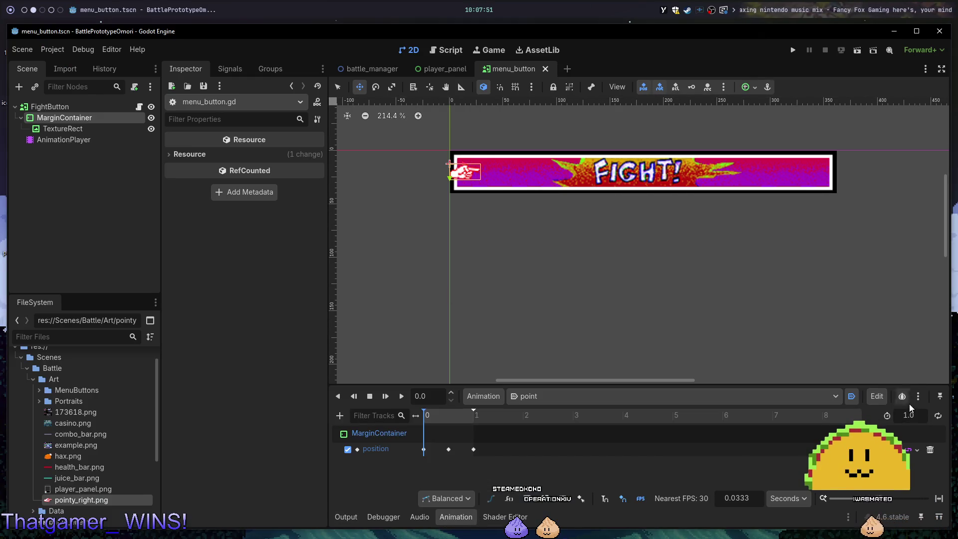
key(F6)
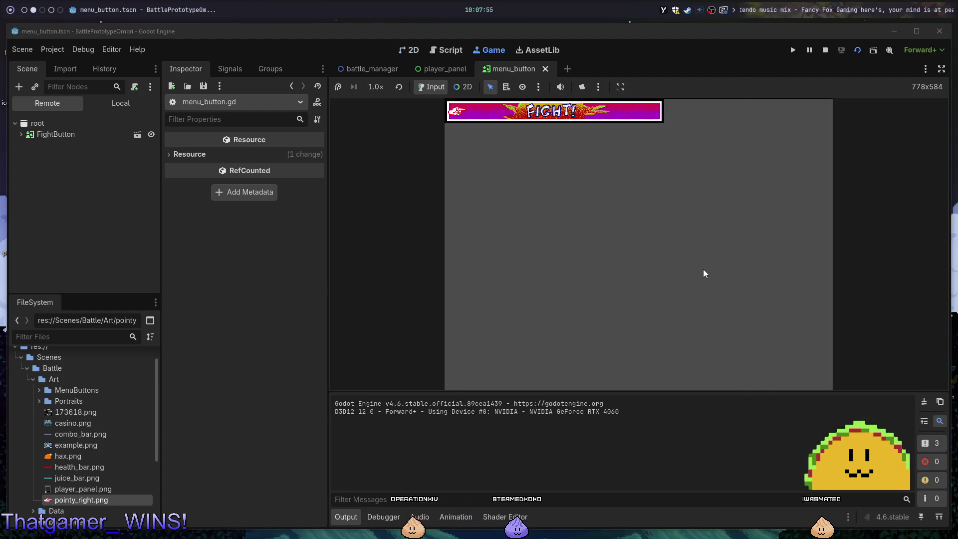
Rerun and stop the scene, then switch over to the code editor.
key(F8)
key(alt+Tab)
key(alt+Tab)
key(alt+Tab)
key(alt+Tab)
key(F6)
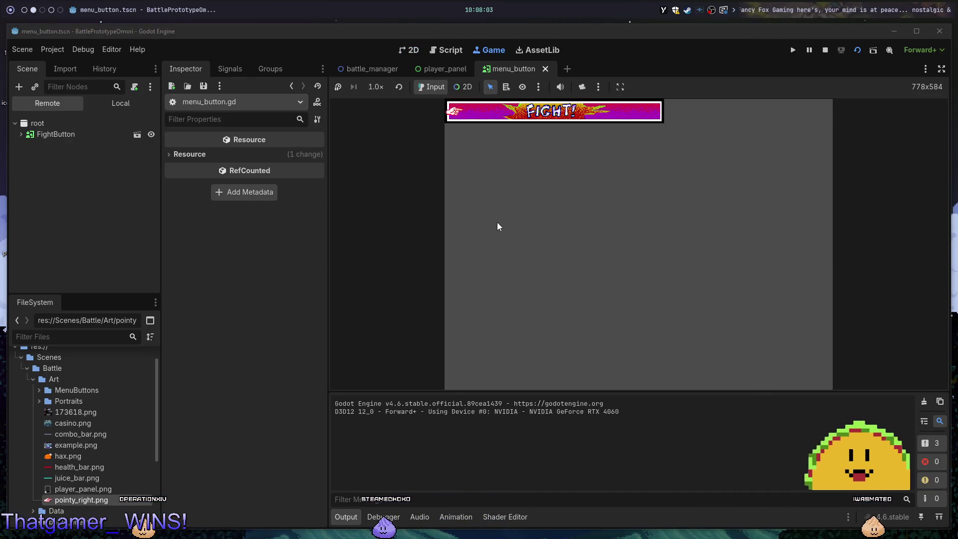
key(F8)
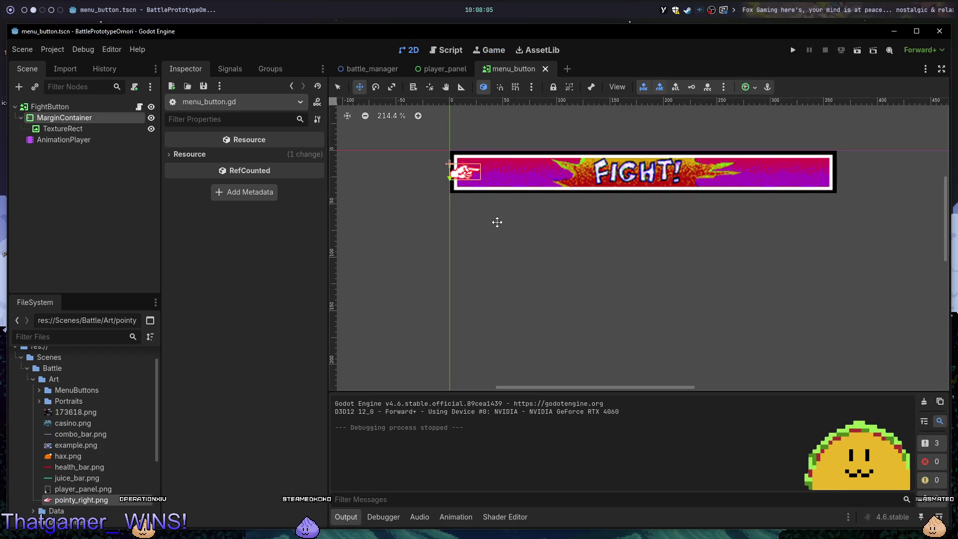
key(alt+Tab)
key(alt+Tab)
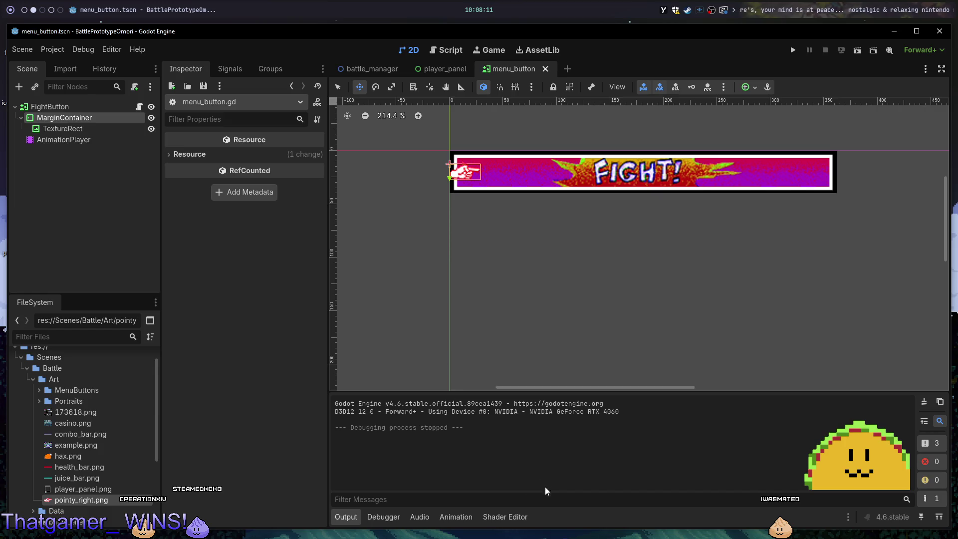
Inspect the TextureRect and MarginContainer with the animation editor open, and begin renaming the MarginContainer.
click(458, 517)
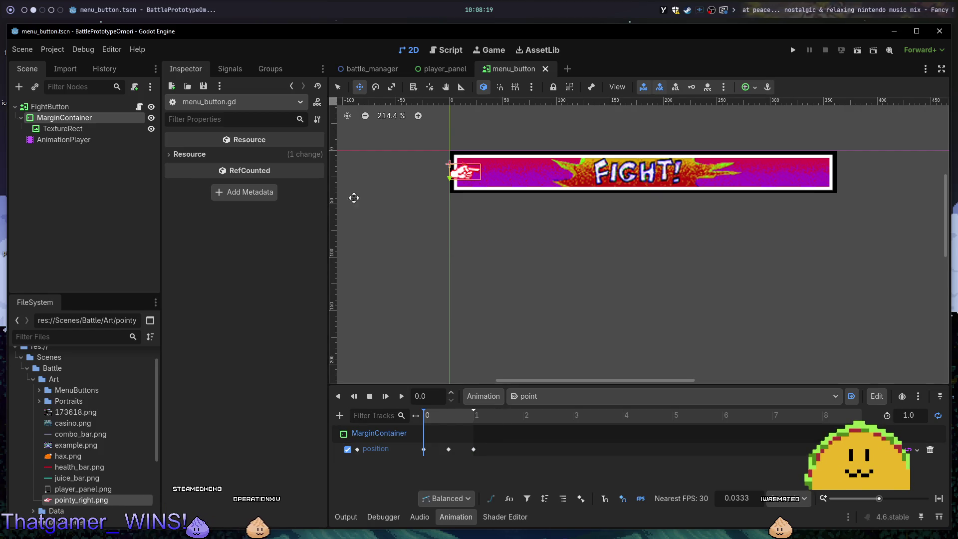
click(83, 129)
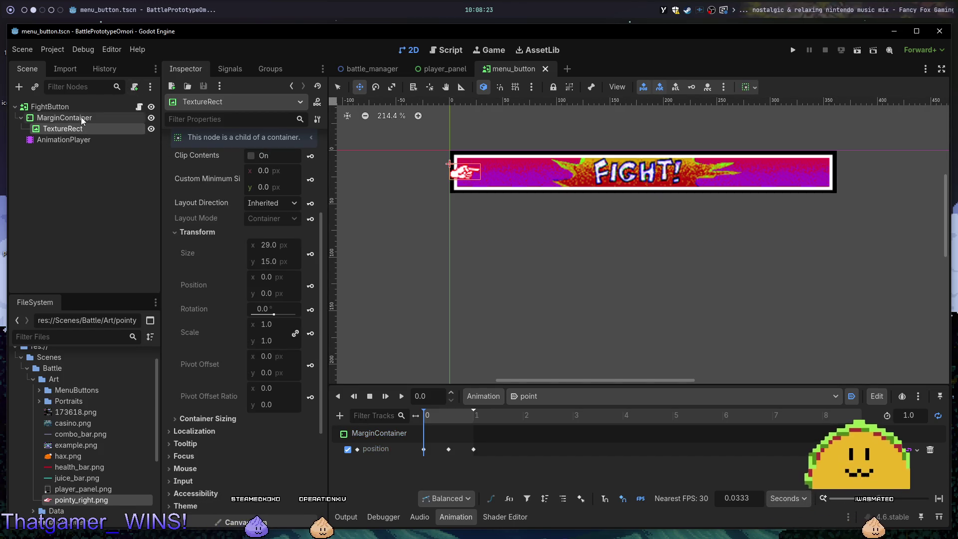
click(81, 118)
click(98, 119)
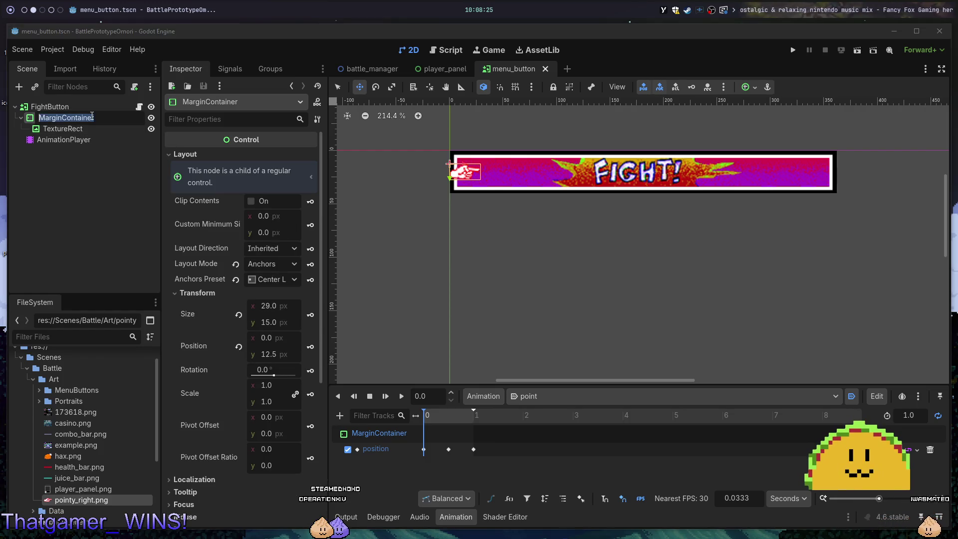
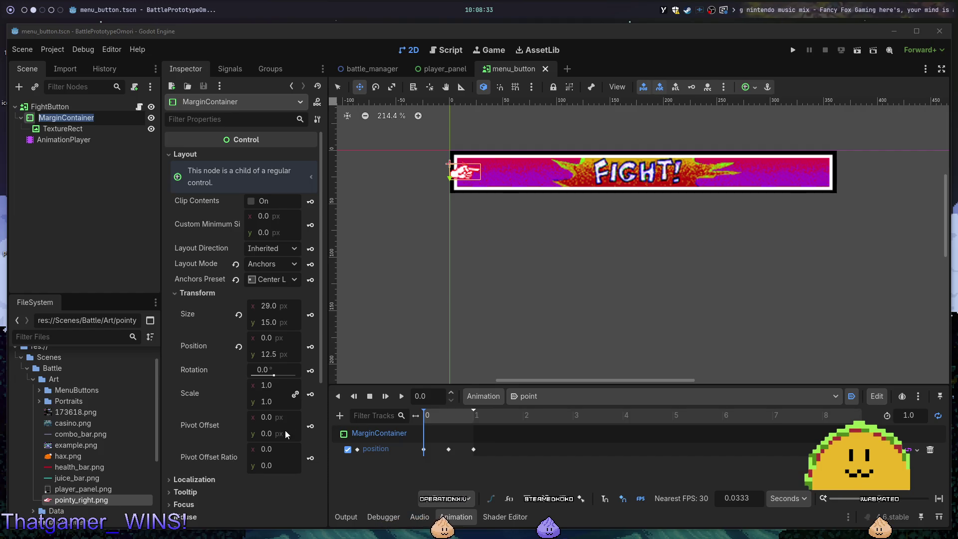
Try Margin Left overrides of 100 and 90 on the hand container, previewing the scene.
click(261, 419)
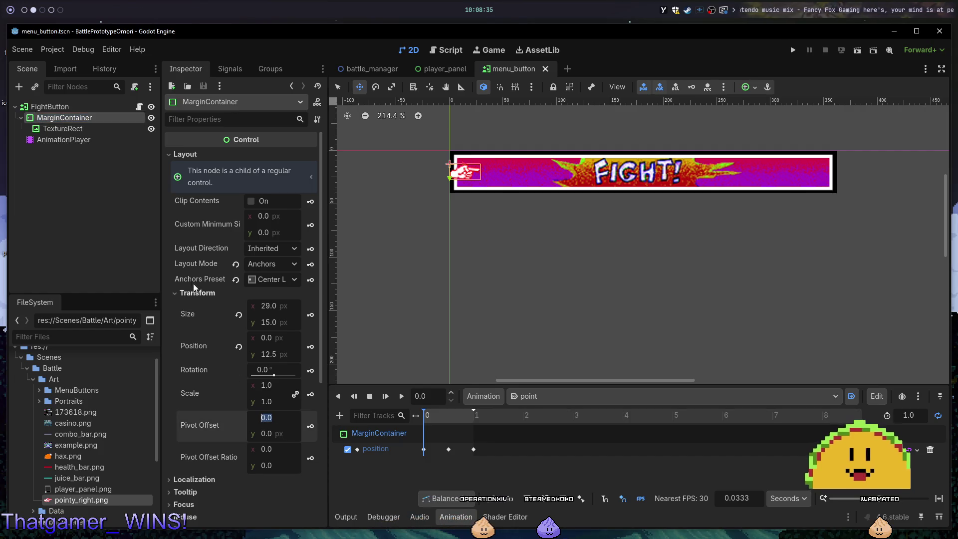
scroll(306, 405, down, 4)
click(242, 370)
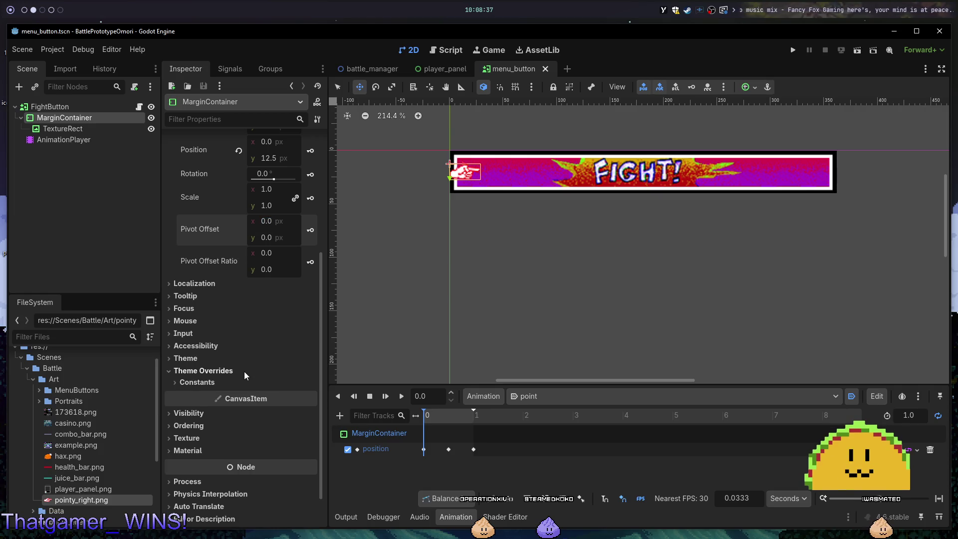
click(227, 380)
click(282, 396)
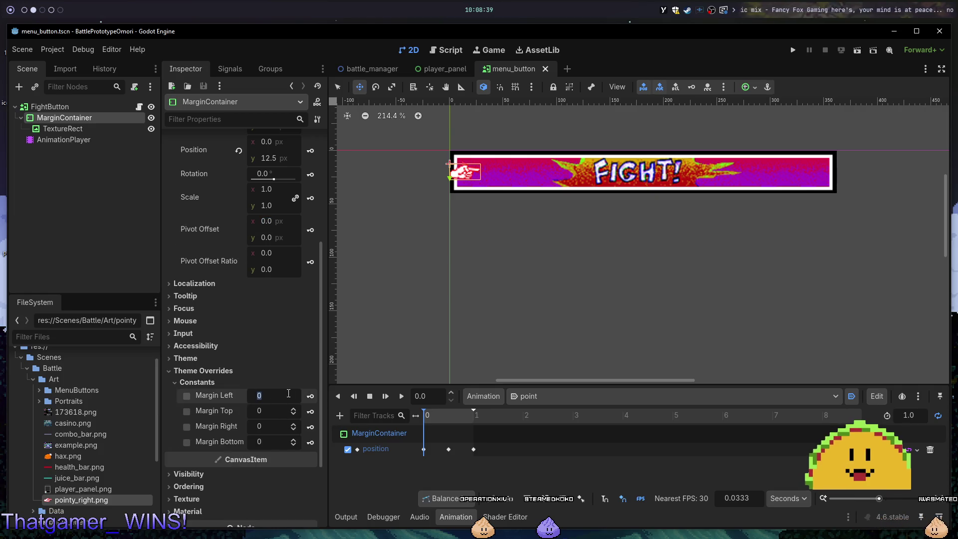
text(10)
key(Return)
key(ctrl+s)
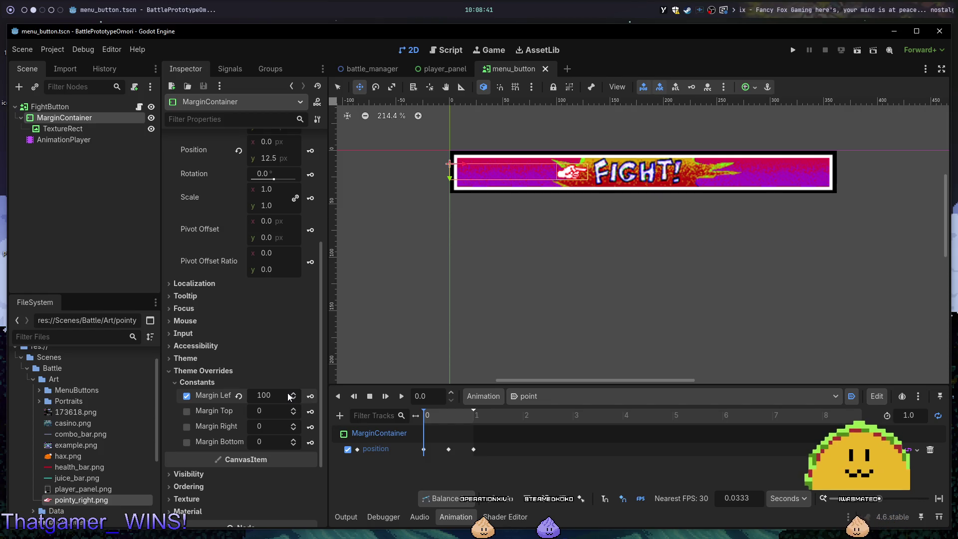
key(Return)
key(F6)
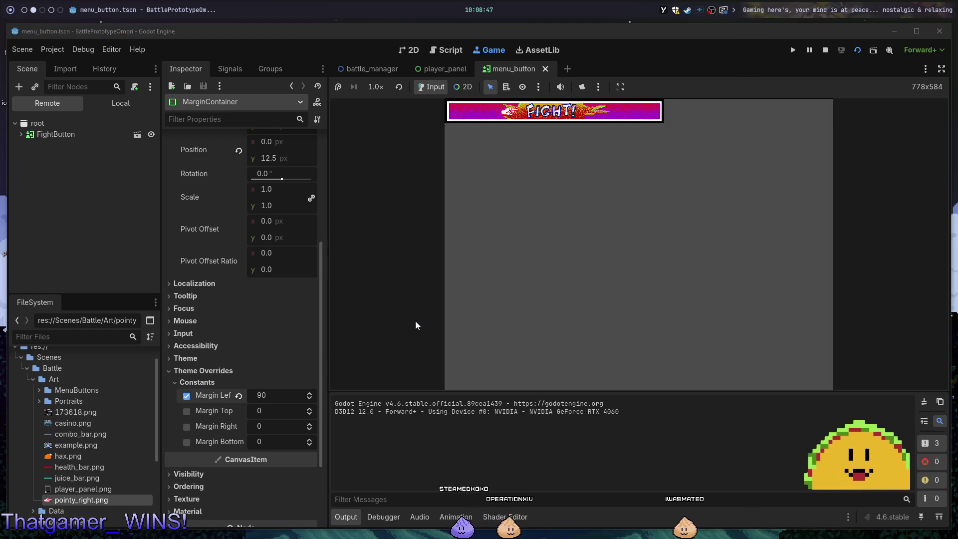
key(F8)
Settle the hand container's Margin Left at 80 and preview the offset again.
click(305, 391)
text(80)
key(Return)
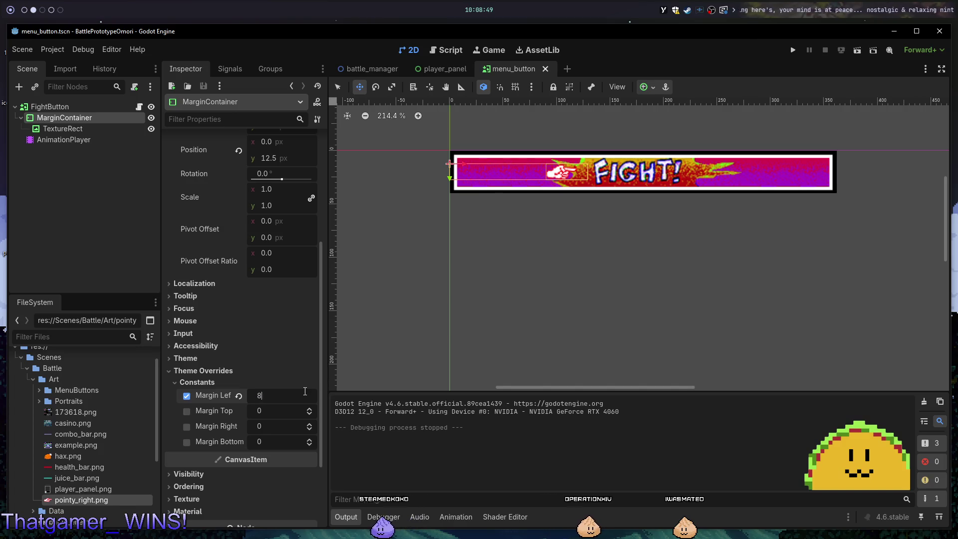
key(F6)
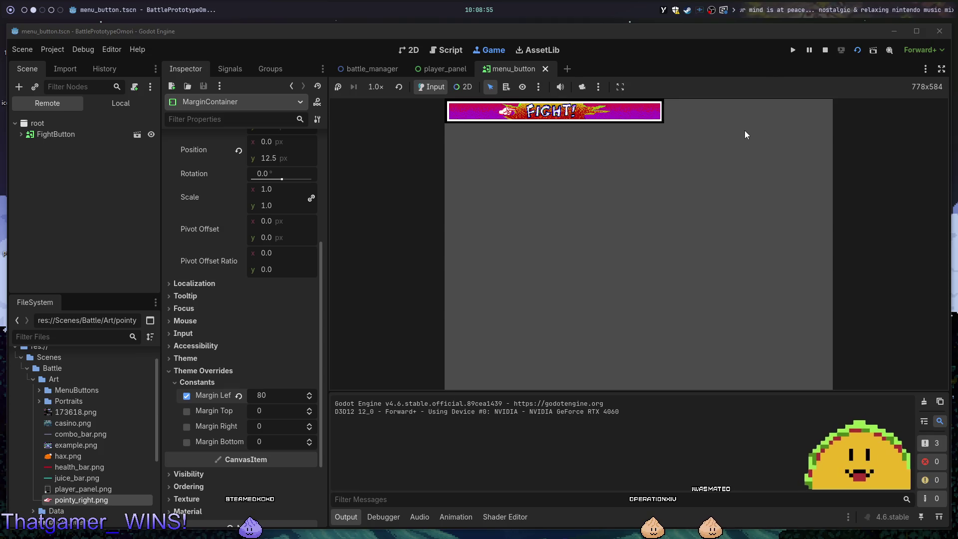
key(F8)
key(alt+Tab)
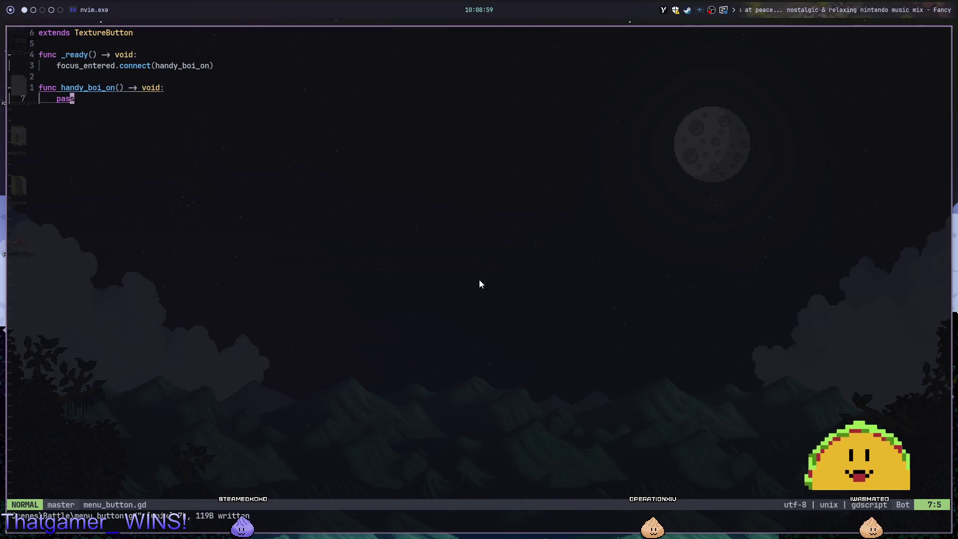
key(alt+Tab)
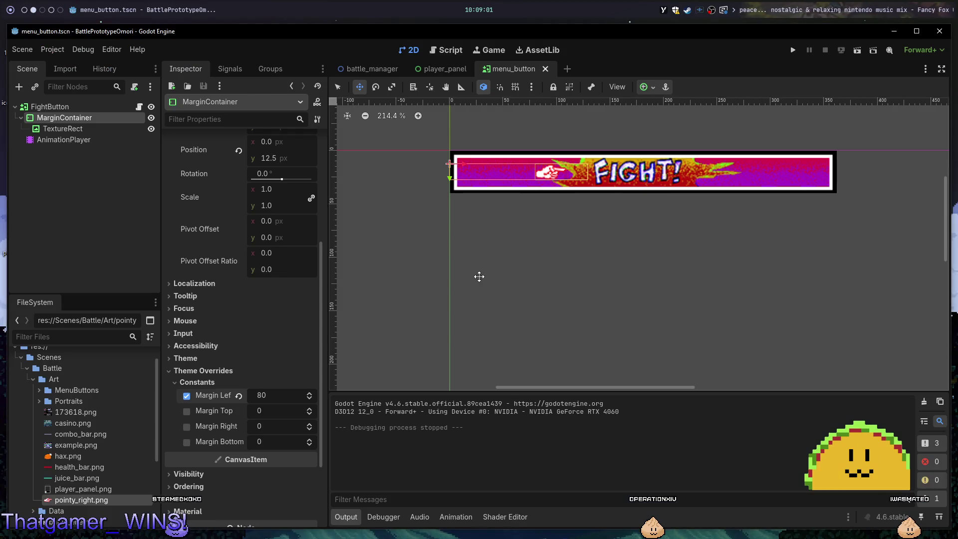
Hide the hand container, make it a unique name, rename it FingerContainer, and save.
click(145, 119)
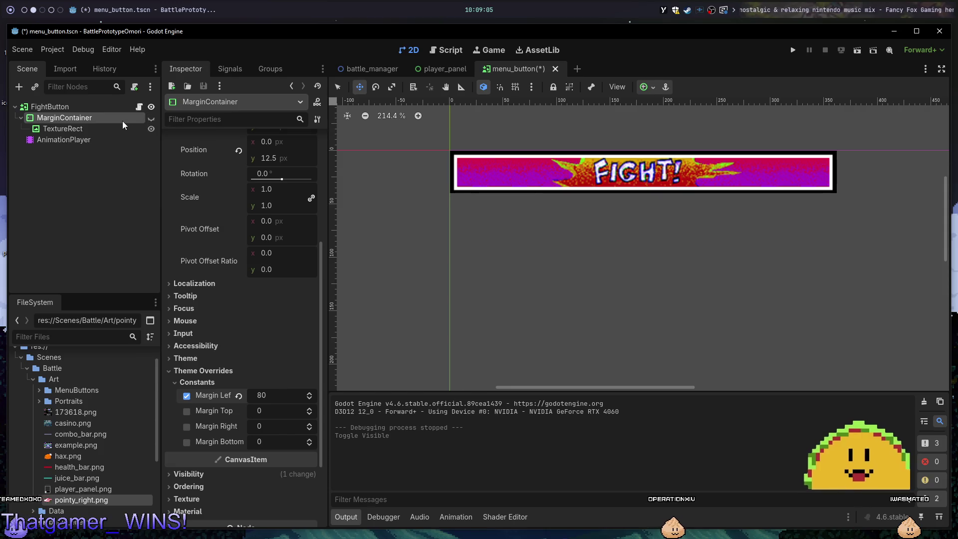
right_click(121, 121)
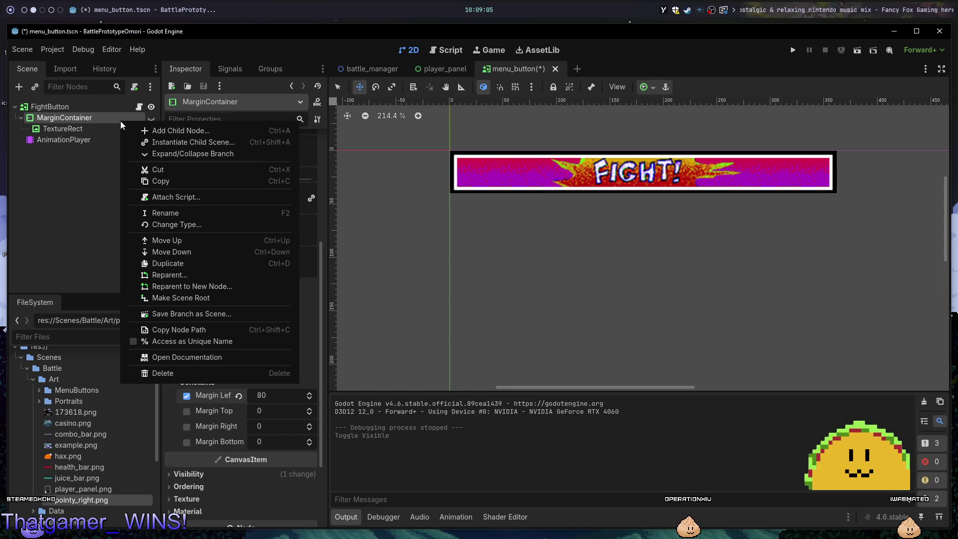
click(205, 341)
double_click(63, 118)
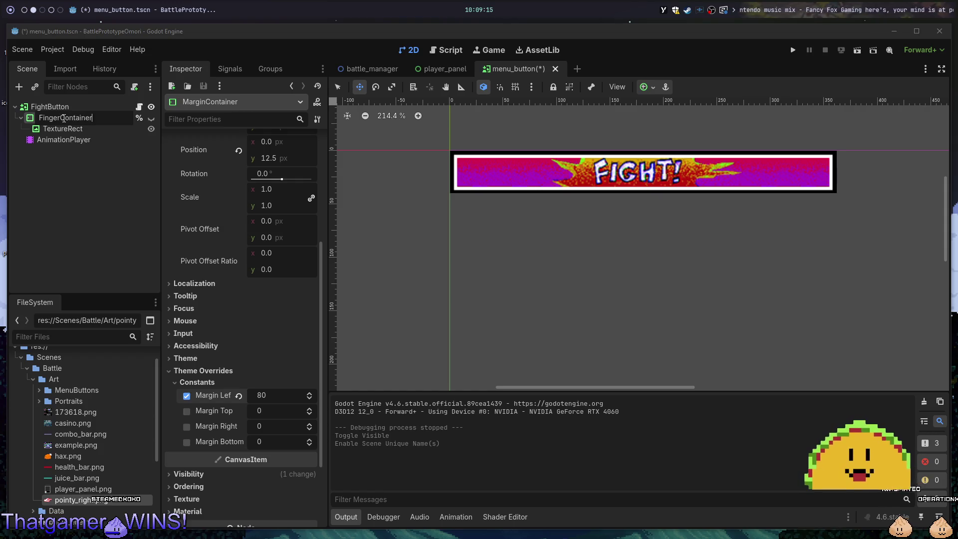
key(Return)
key(ctrl+s)
key(alt+1)
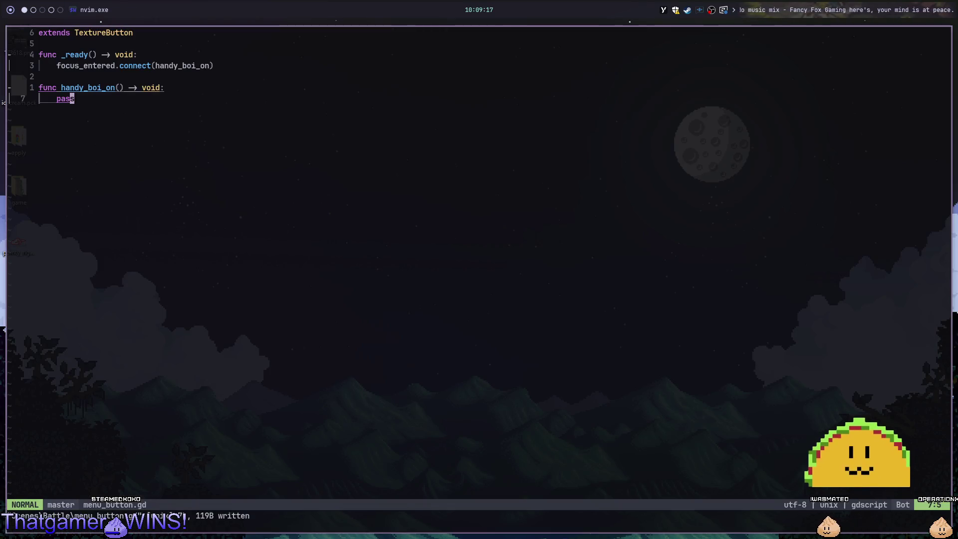
Replace handy_boi_on's pass with %FingerContainer.show().
key(c)
key(c)
text(in)
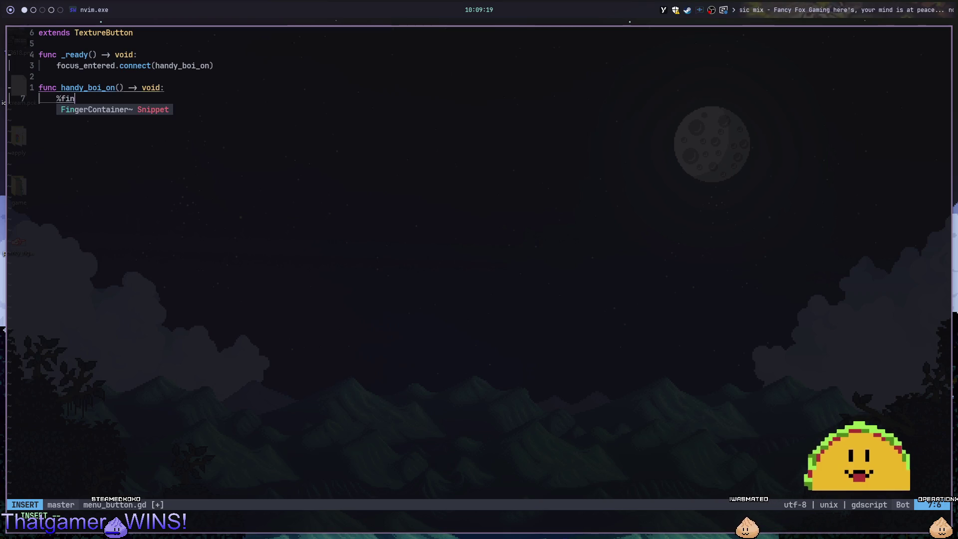
key(Return)
text(.show)
key(Return)
key(Escape)
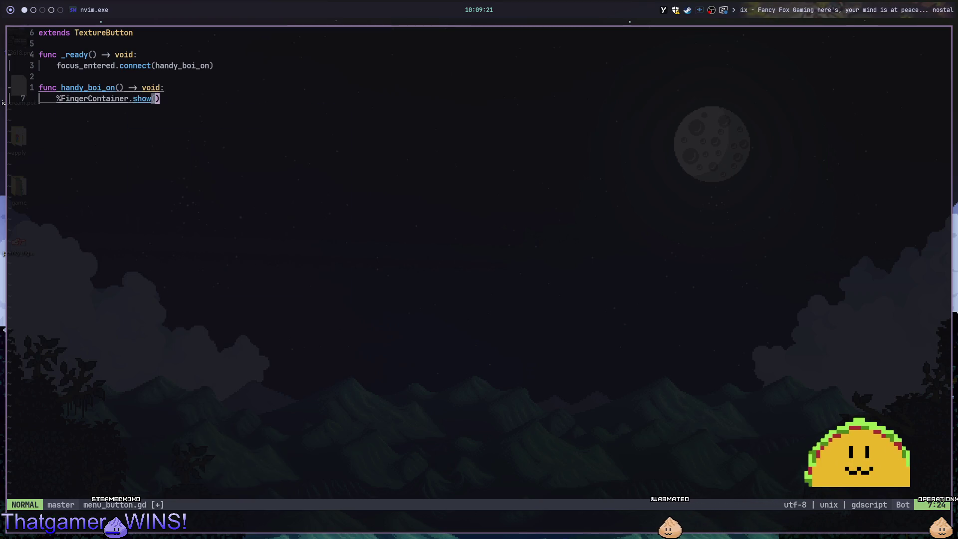
Copy the handy_boi_on header below it as a new handy_boi_off function.
key(k)
key(y)
key(y)
key(j)
key(p)
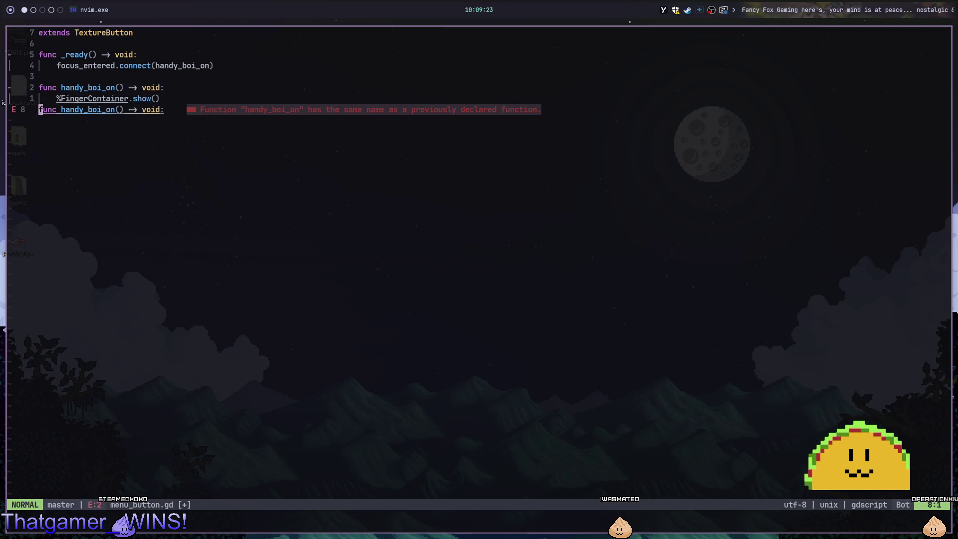
key(i)
key(Return)
key(Escape)
text(/on)
key(Return)
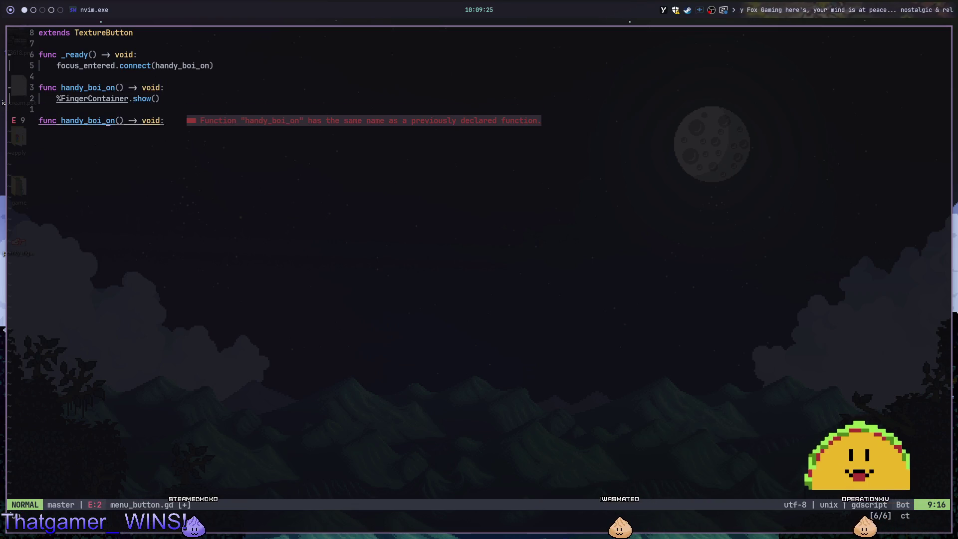
key(parenleft)
text(off)
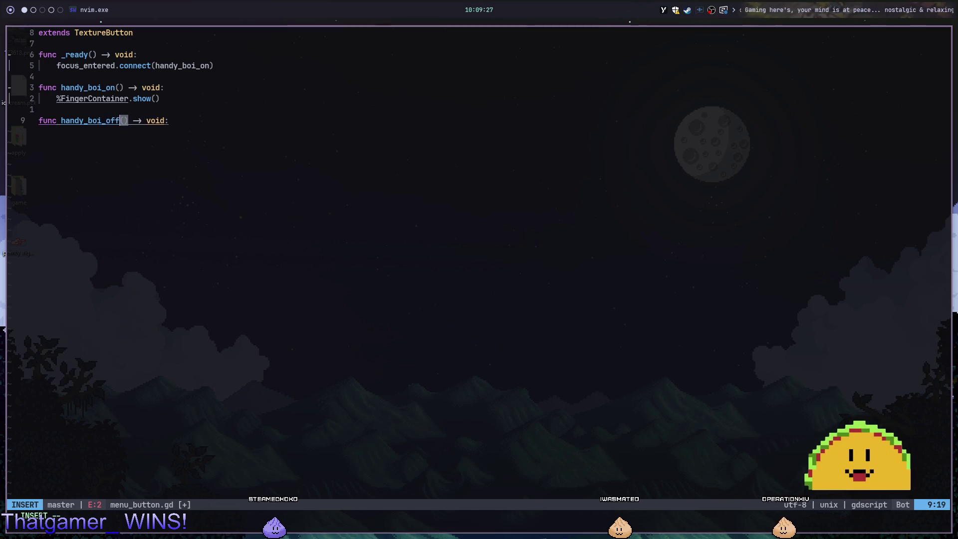
key(Escape)
Give handy_boi_off a body calling %FingerContainer.hide().
key(o)
key(Tab)
text(%find)
key(Return)
key(BackSpace)
key(BackSpace)
key(BackSpace)
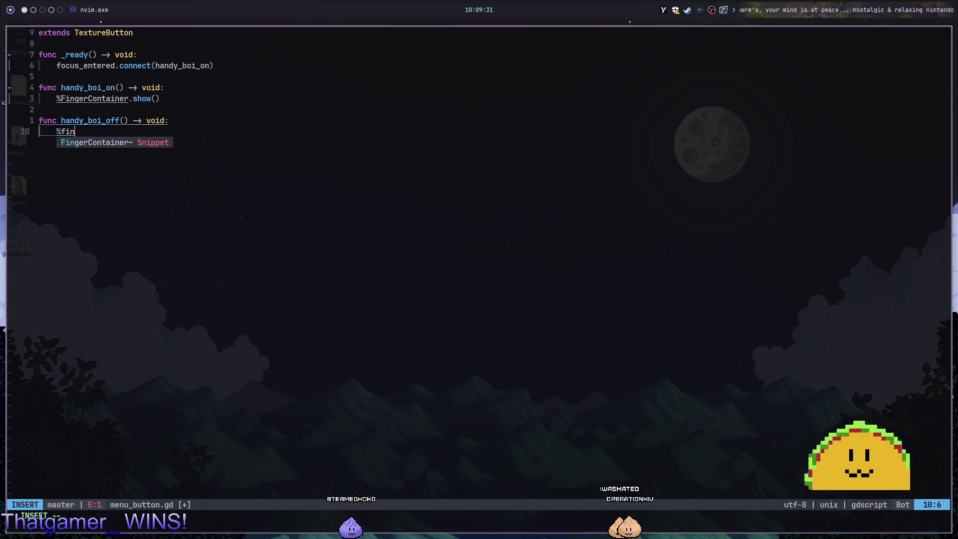
key(Return)
text(.h)
key(Return)
key(Escape)
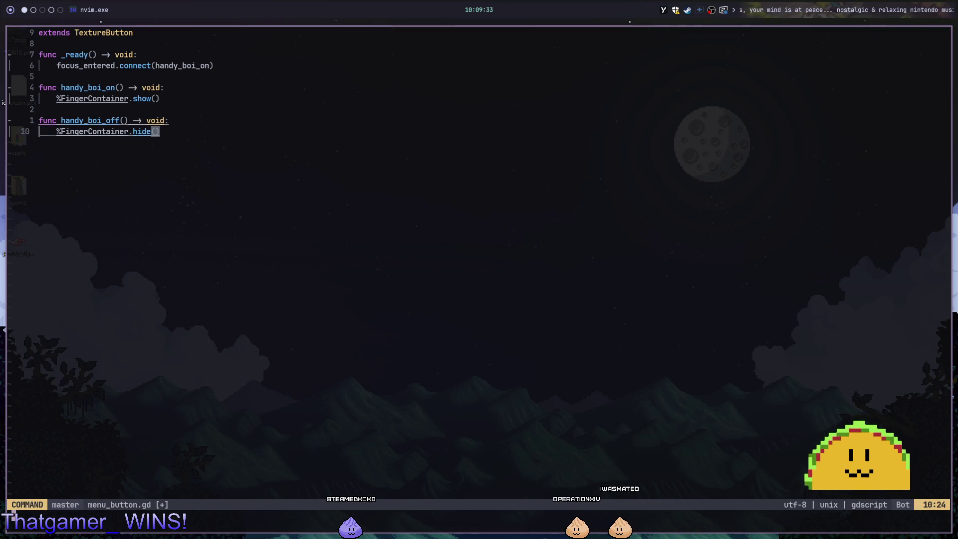
Connect focus_exited to handy_boi_off in _ready, save, and run the scene in Godot.
key(k)
key(shift+o)
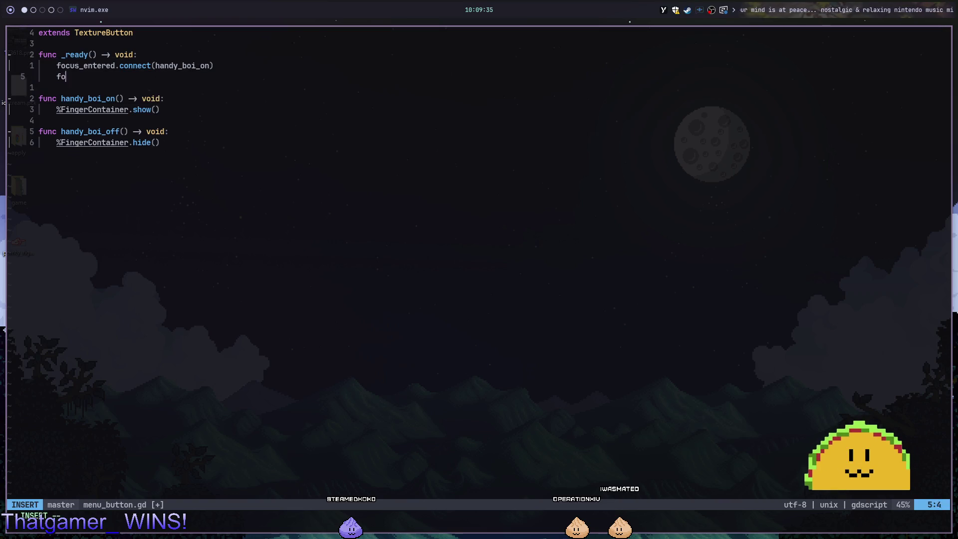
text(cus_ex)
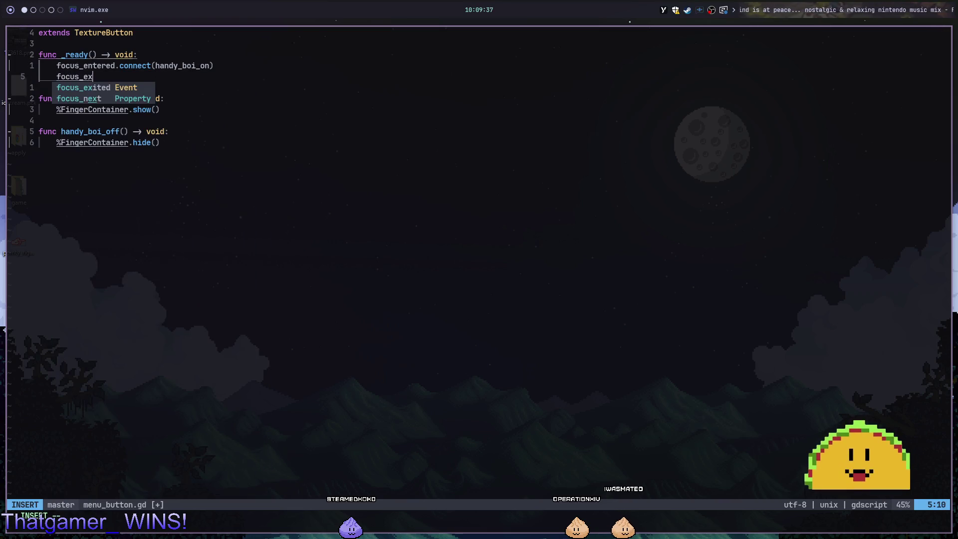
key(Return)
text(.con)
key(Return)
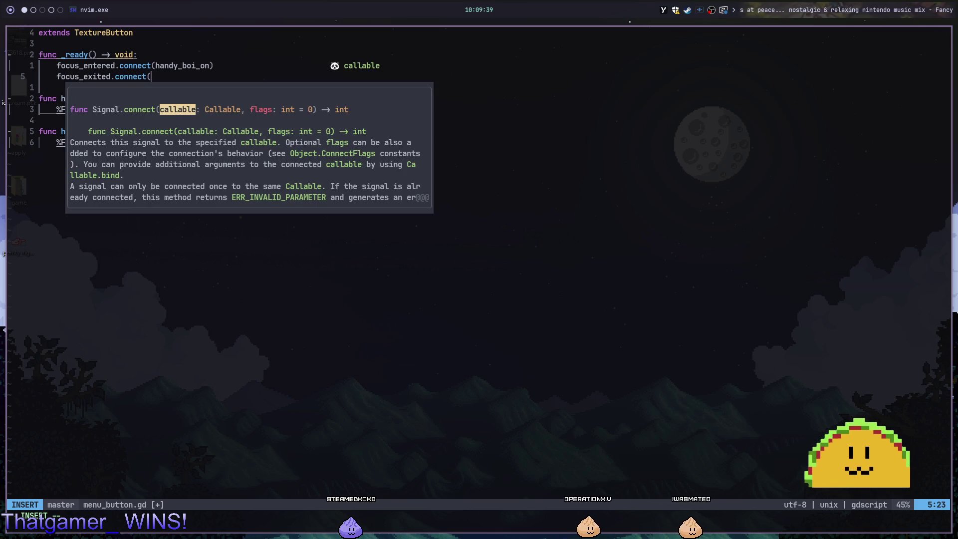
text(ha)
key(Return)
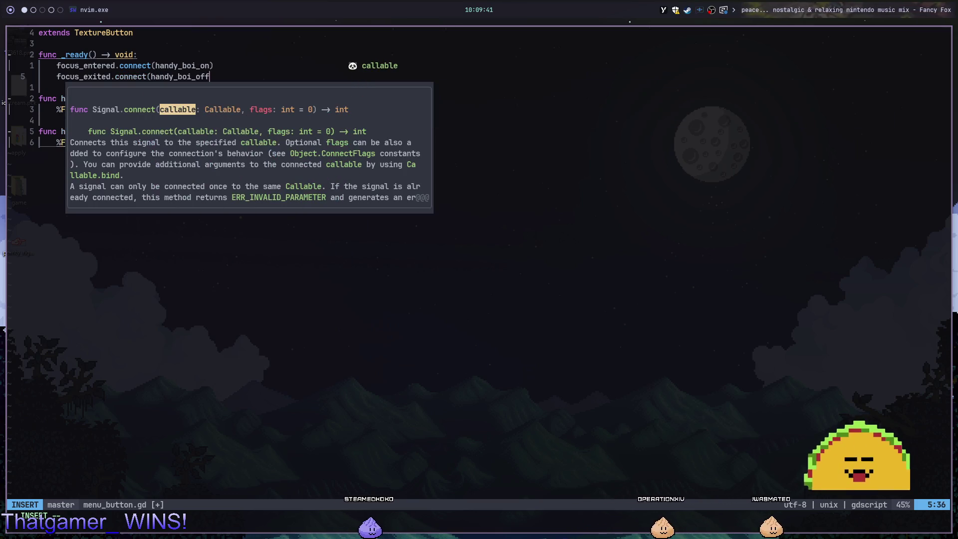
key(Escape)
key(alt+Tab)
key(F6)
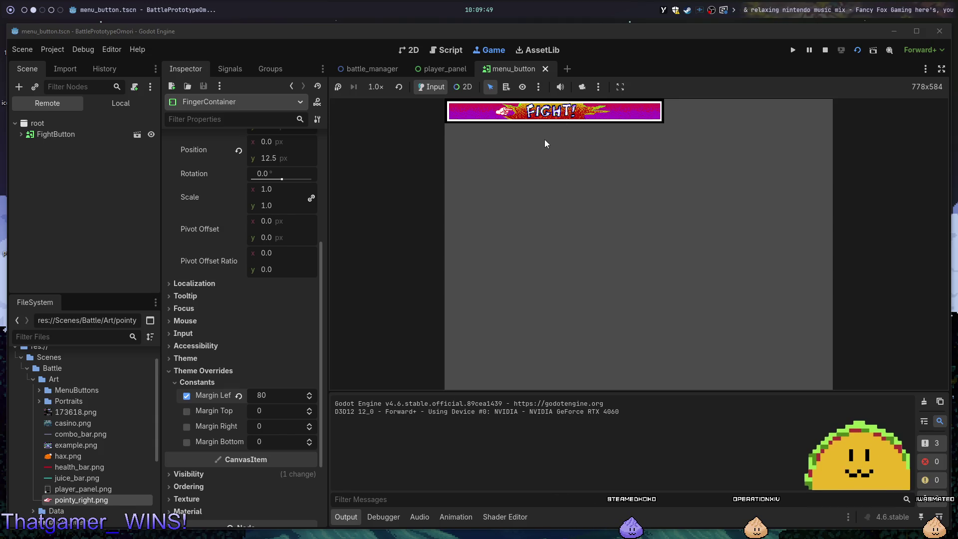
Stop the game and rename the FightButton node in menu_button to MenuButton.
key(F8)
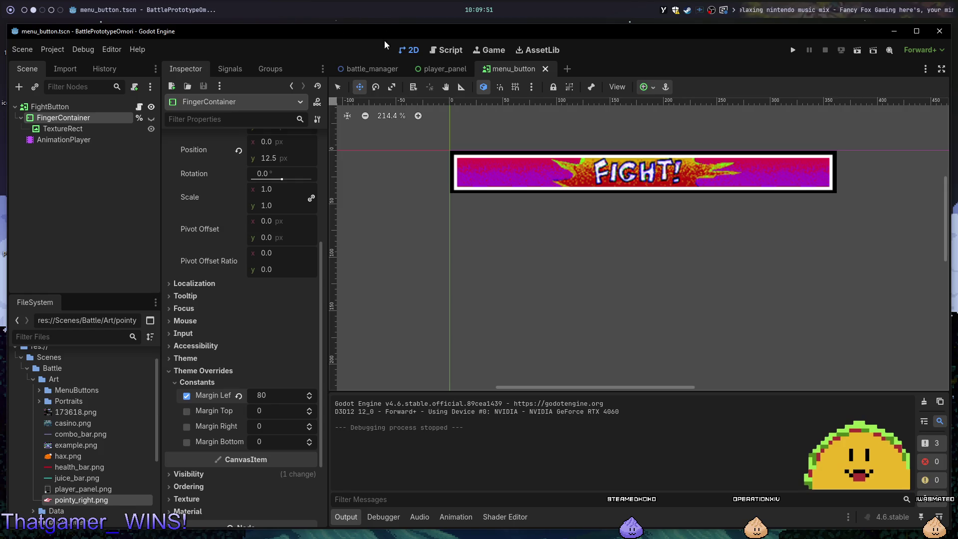
click(352, 69)
click(535, 69)
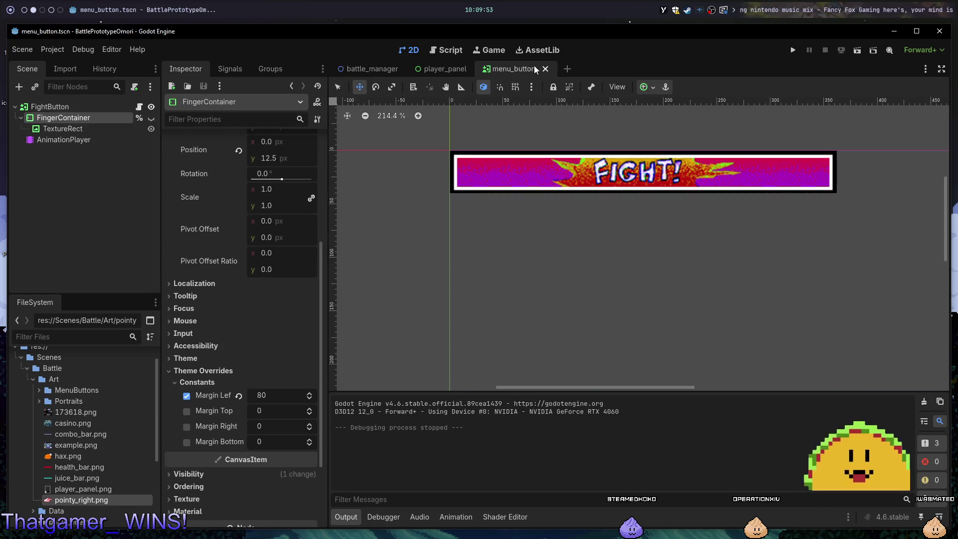
double_click(72, 102)
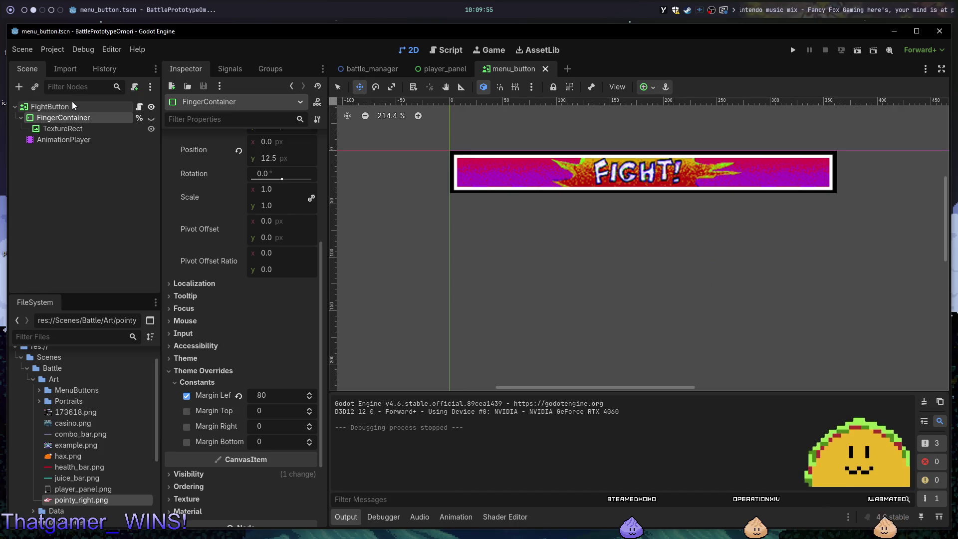
text(MenuButton)
key(Return)
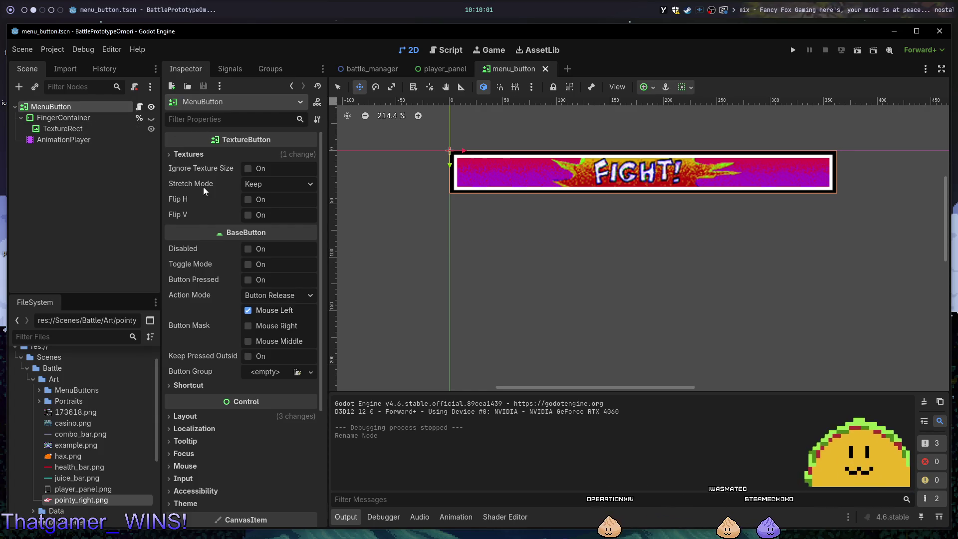
Clear the default FIGHT Normal texture and switch to the battle_manager scene.
click(203, 157)
click(260, 181)
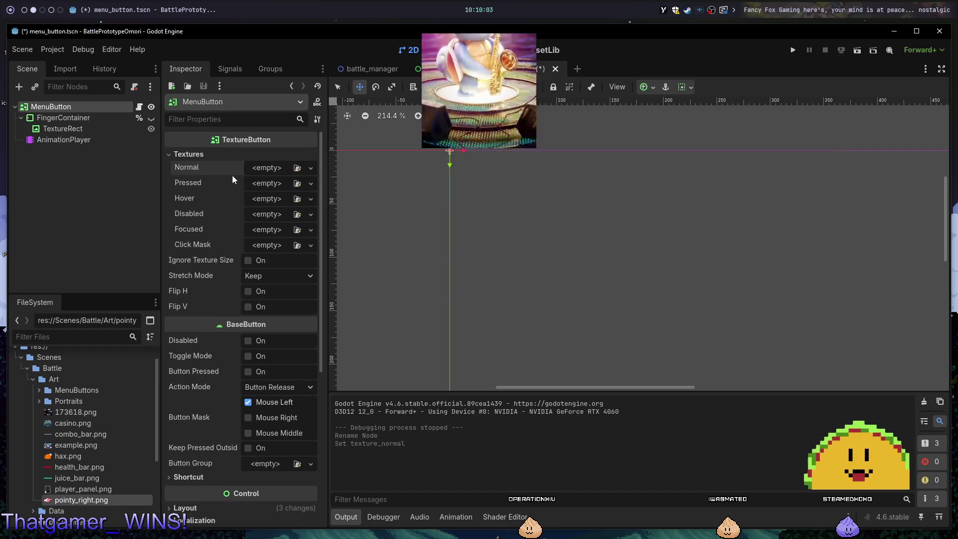
click(373, 65)
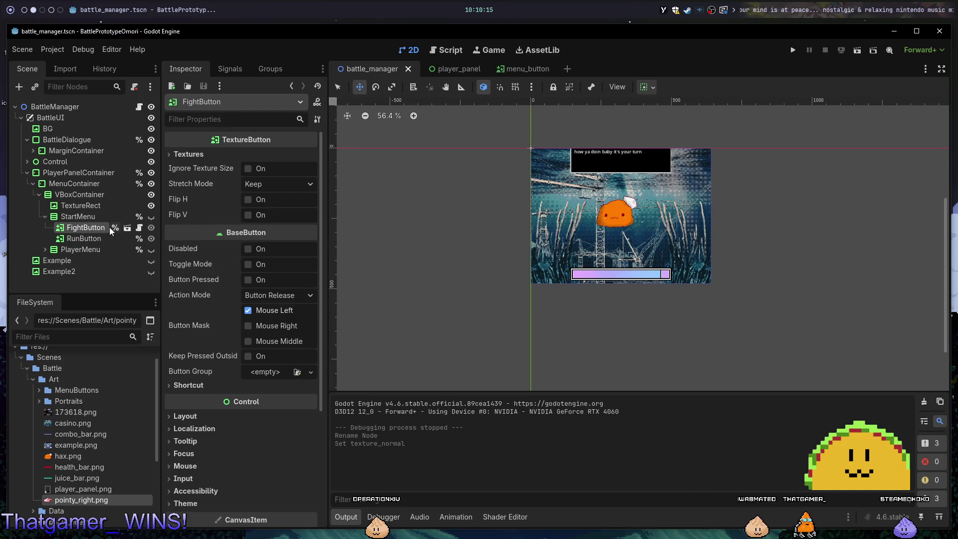
Show the StartMenu, give FightButton the fight_button image as Normal texture, and save.
click(152, 216)
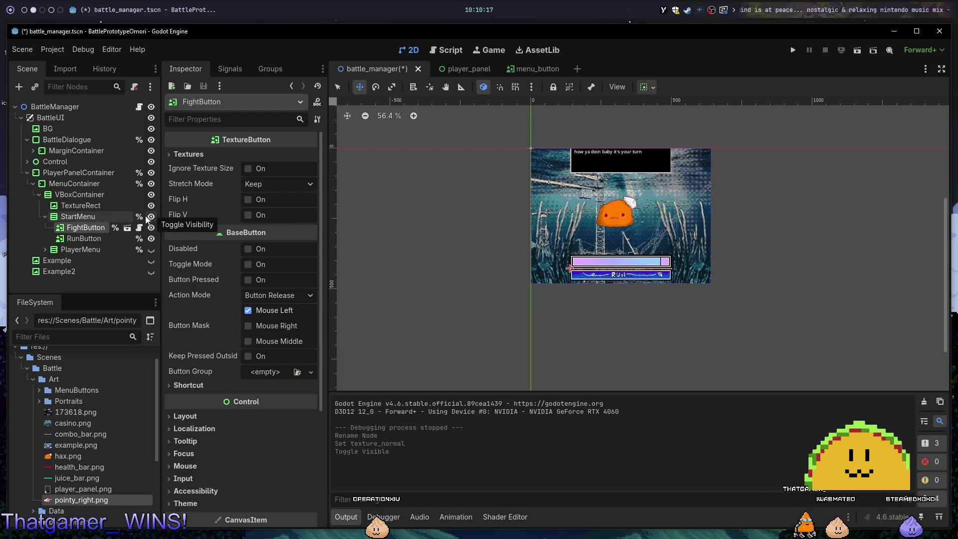
click(220, 153)
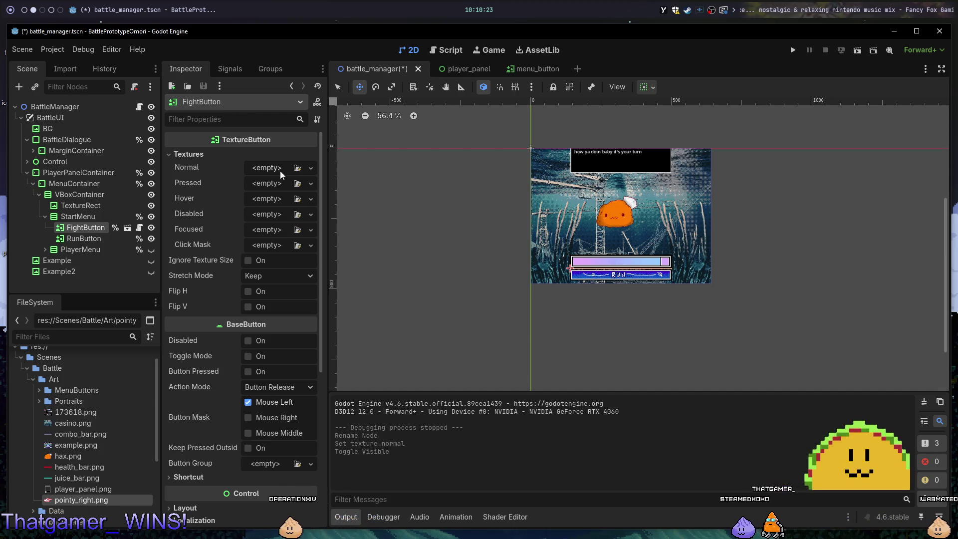
click(296, 168)
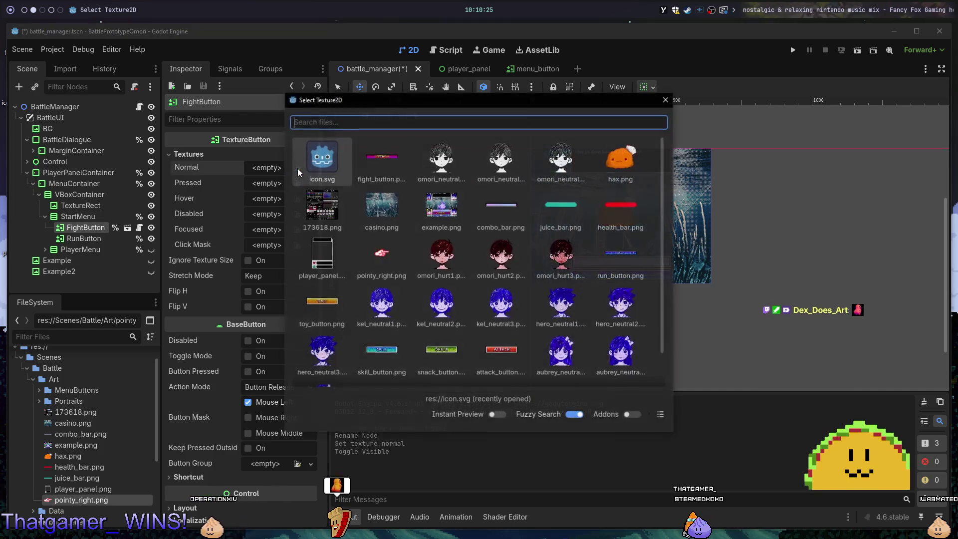
click(390, 159)
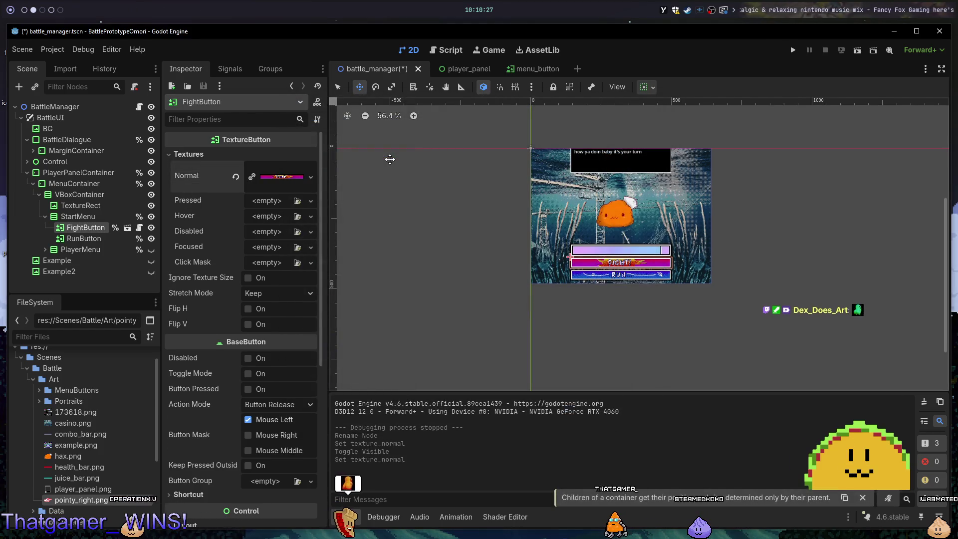
key(ctrl+s)
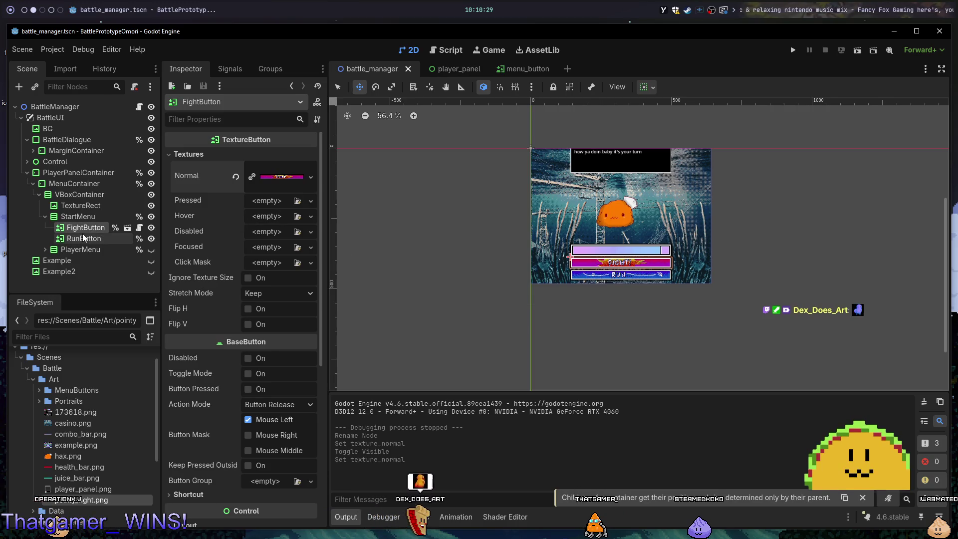
Duplicate FightButton as RunButton2 and delete the old RunButton node.
click(83, 236)
click(86, 230)
key(ctrl+d)
double_click(79, 238)
text(RunButton2)
key(Return)
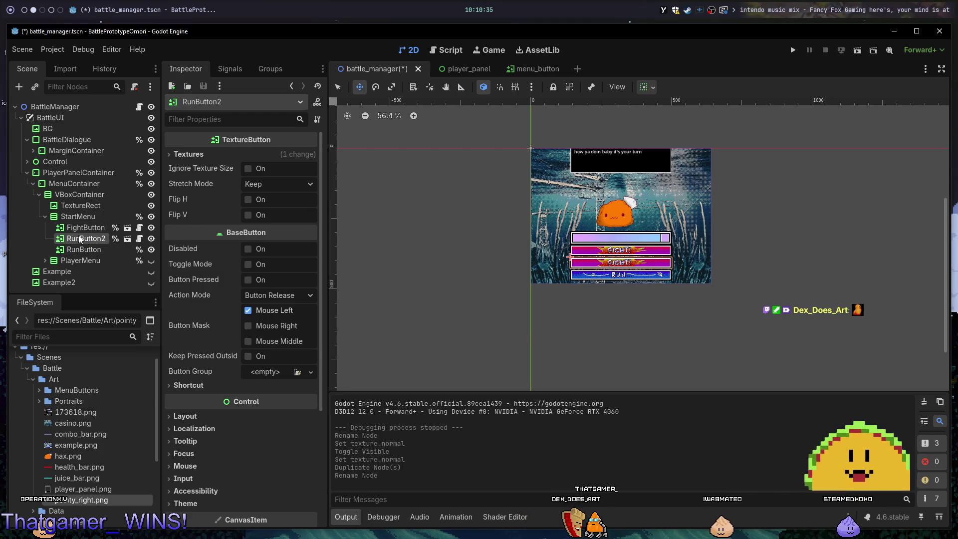
click(91, 252)
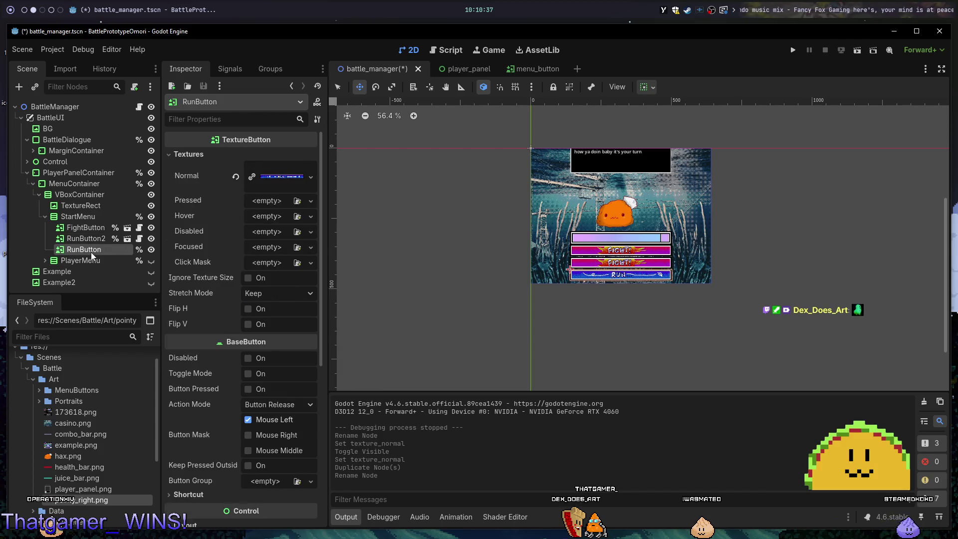
key(Delete)
click(458, 278)
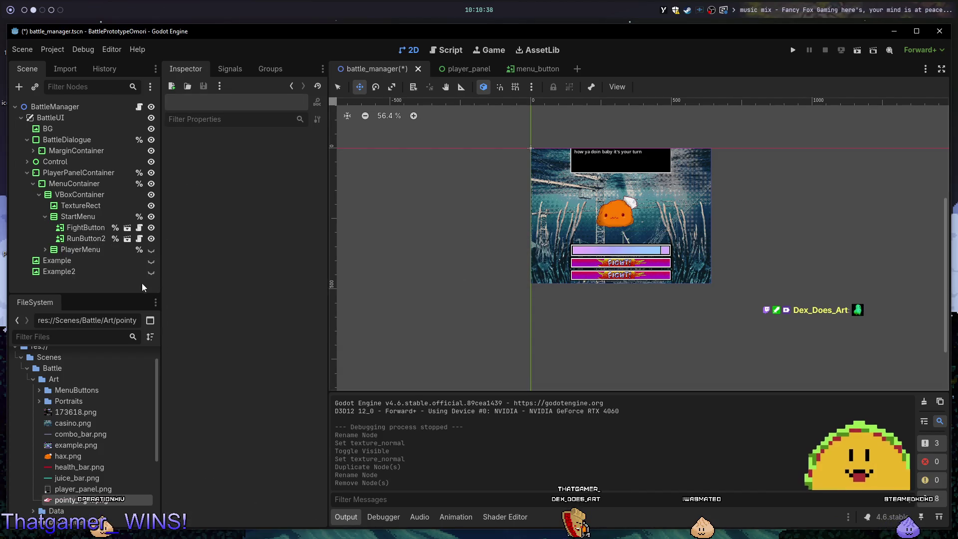
Set RunButton2's Normal texture to run_button.png and rename it RunButton.
click(86, 239)
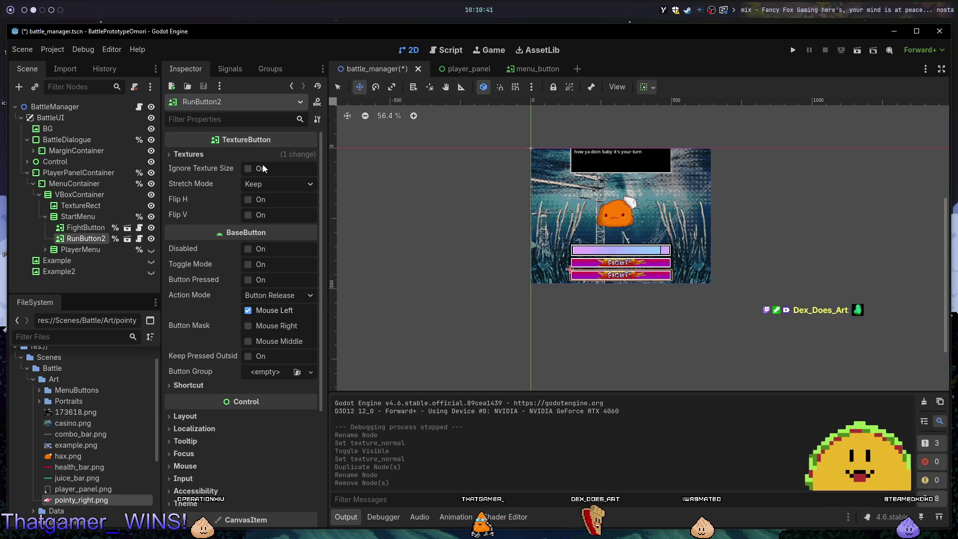
click(246, 150)
click(272, 176)
click(236, 176)
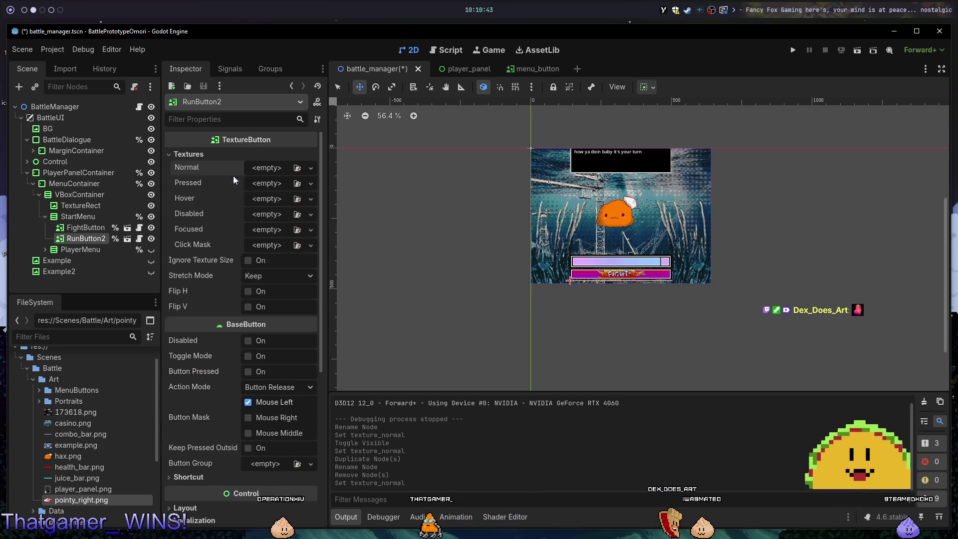
click(273, 167)
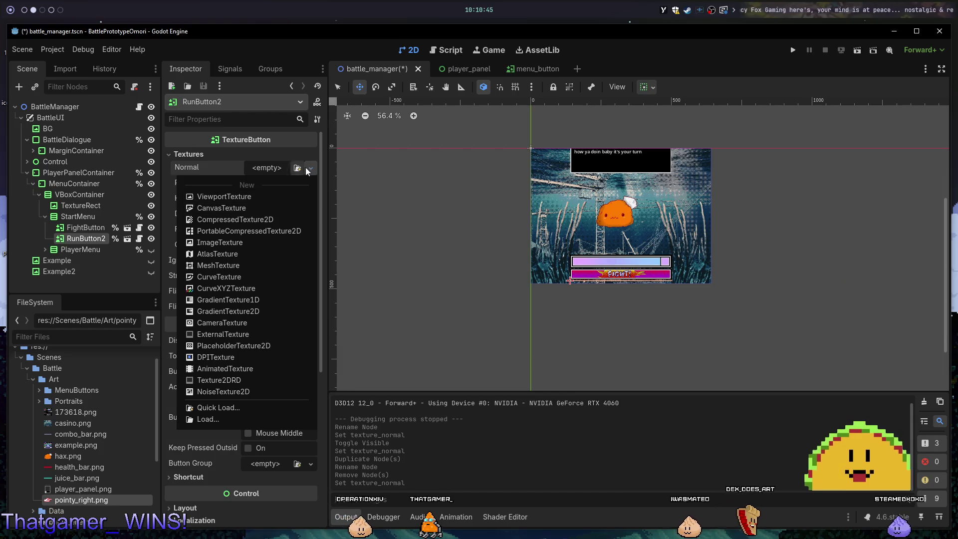
click(297, 168)
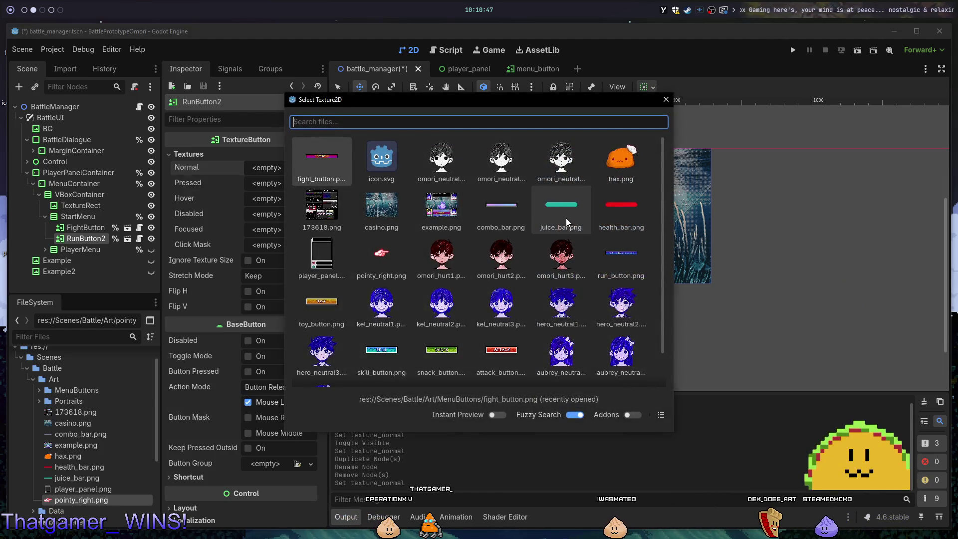
text(r)
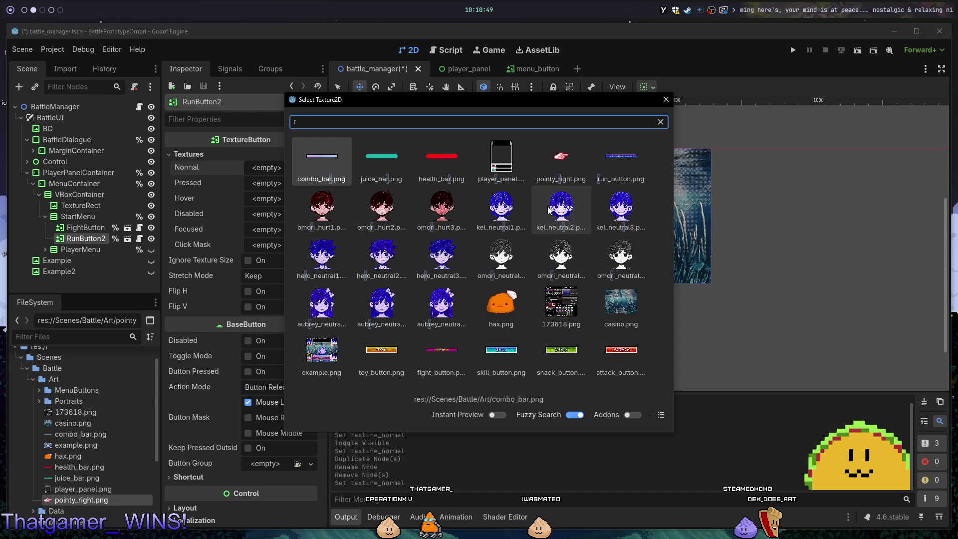
text(un)
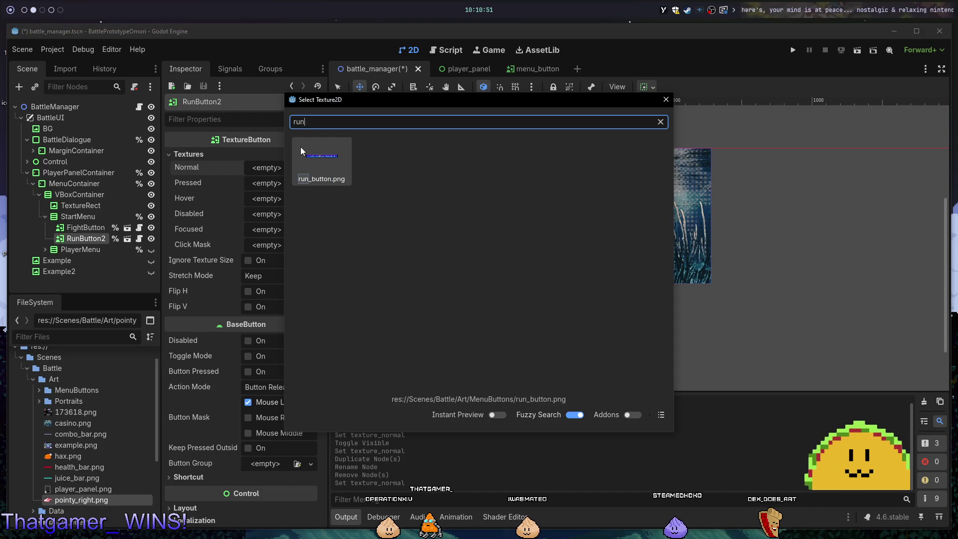
double_click(301, 148)
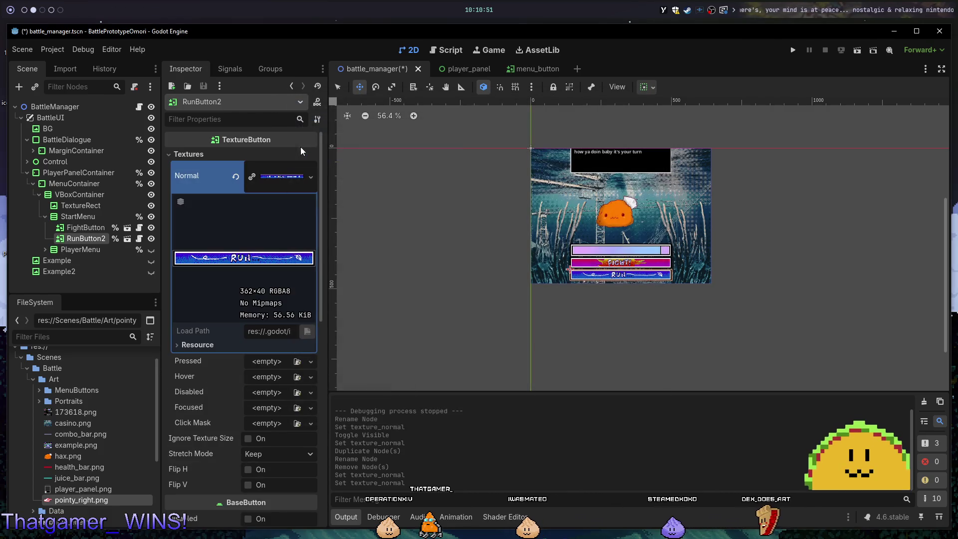
double_click(102, 239)
key(Return)
Launch the game and move the menu selection between FIGHT and RUN to test.
key(F5)
key(Down)
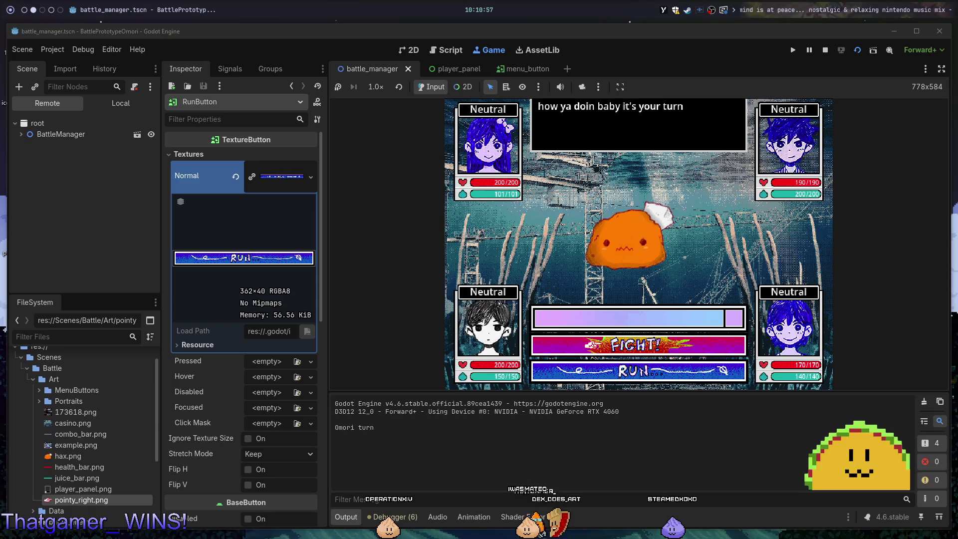
key(Up)
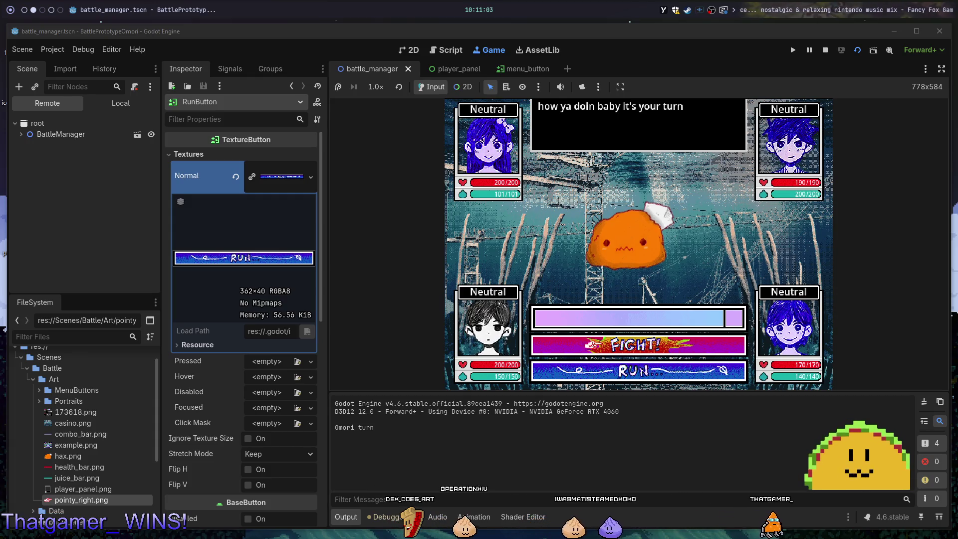
key(Down)
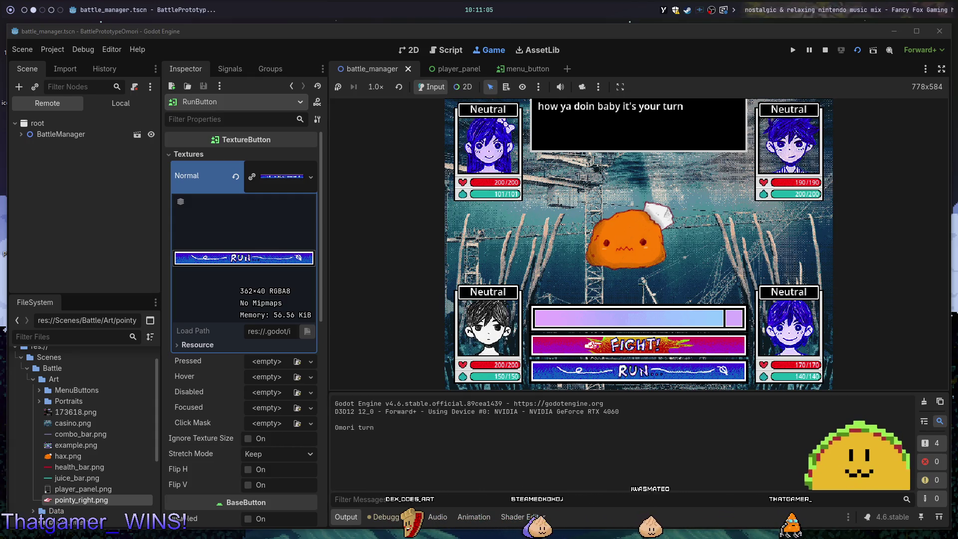
key(Up)
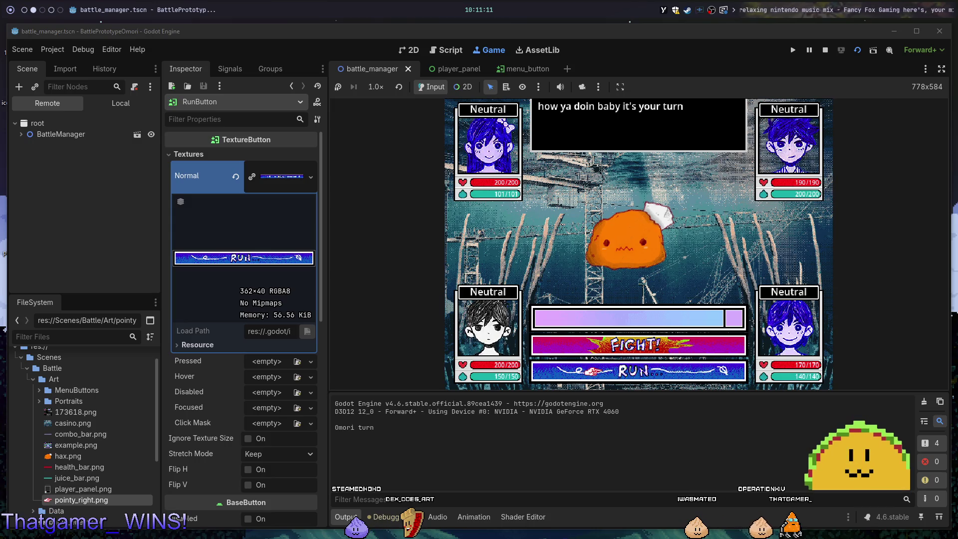
key(alt+1)
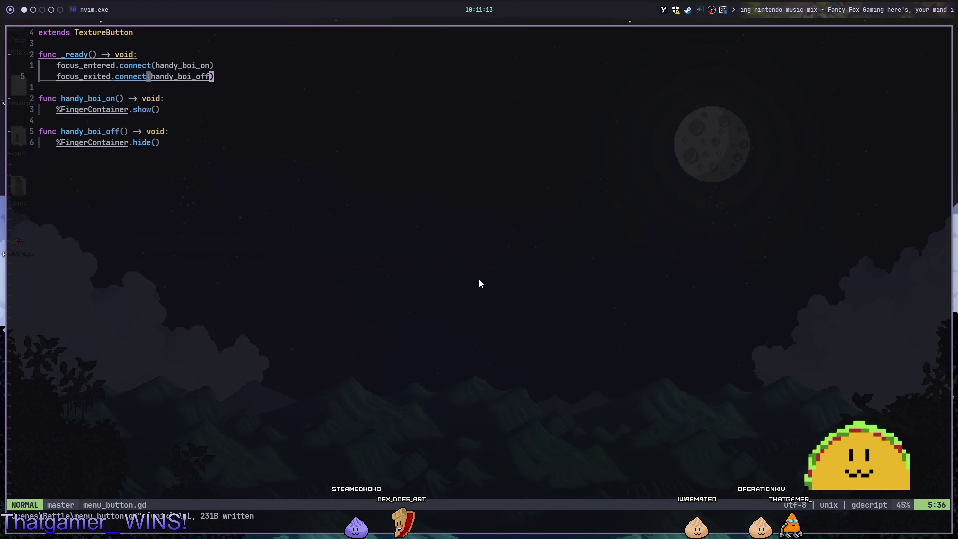
Open and dismiss the Neovim file finder, flipping between Neovim and Godot.
key(space)
key(f)
key(f)
text(b)
key(Escape)
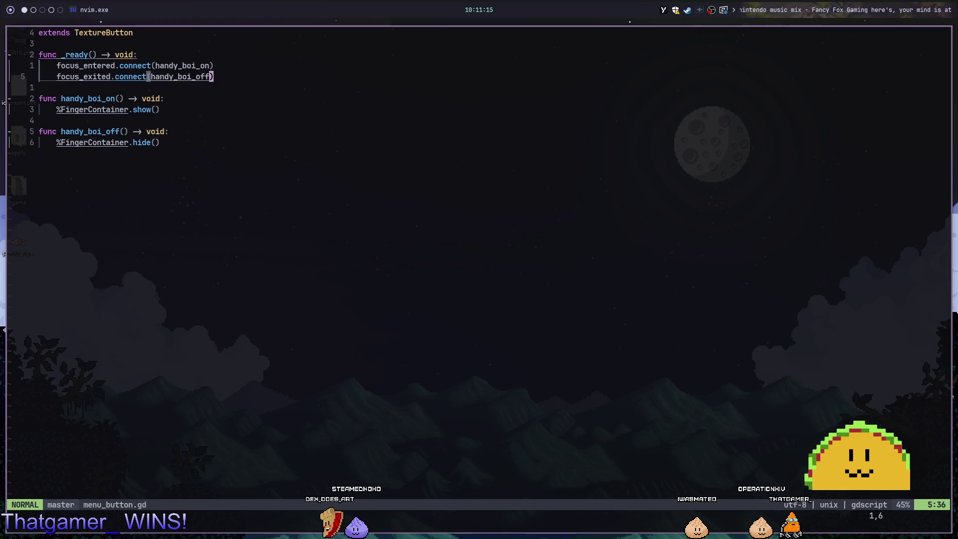
key(alt+2)
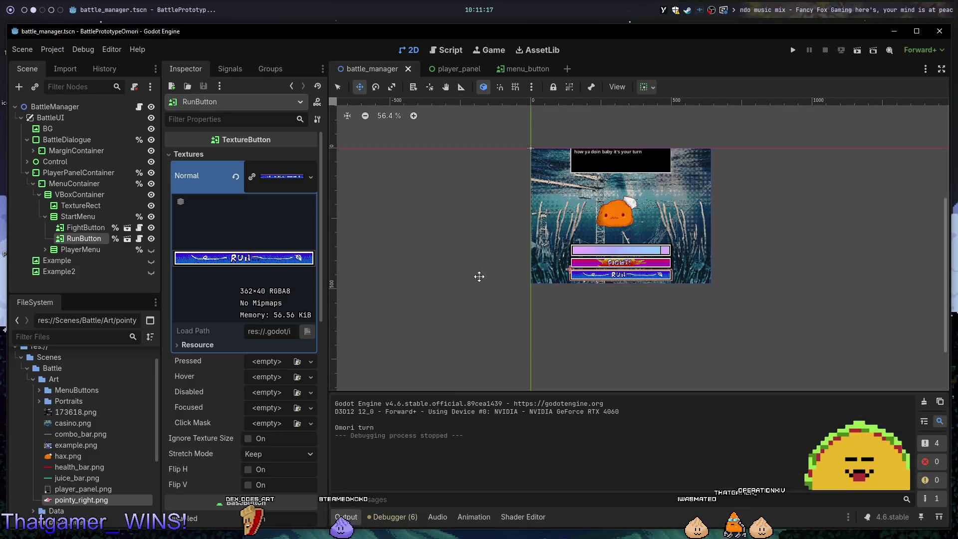
key(alt+1)
key(alt+2)
key(alt+1)
key(alt+2)
key(alt+1)
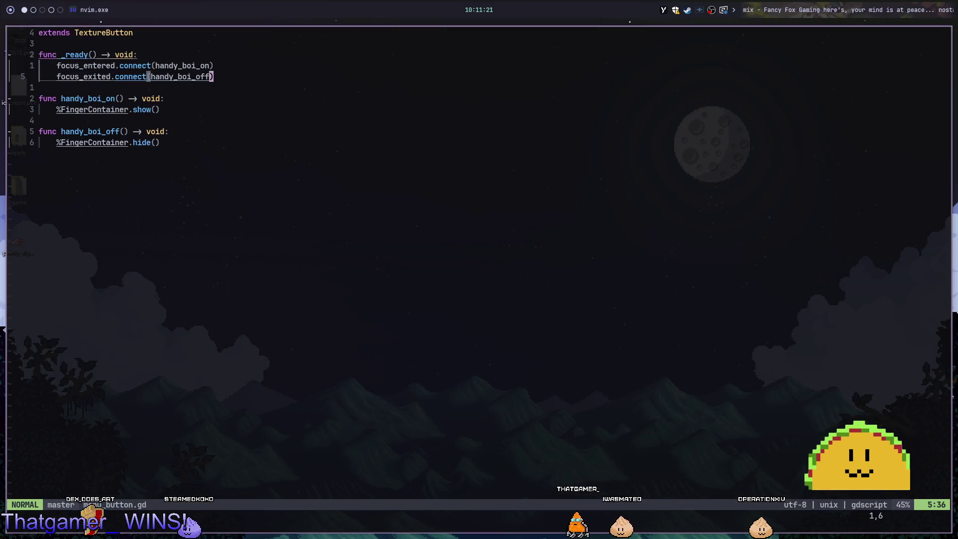
Open battle_manager.gd through the Neovim file finder.
key(space)
key(f)
key(f)
text(battle)
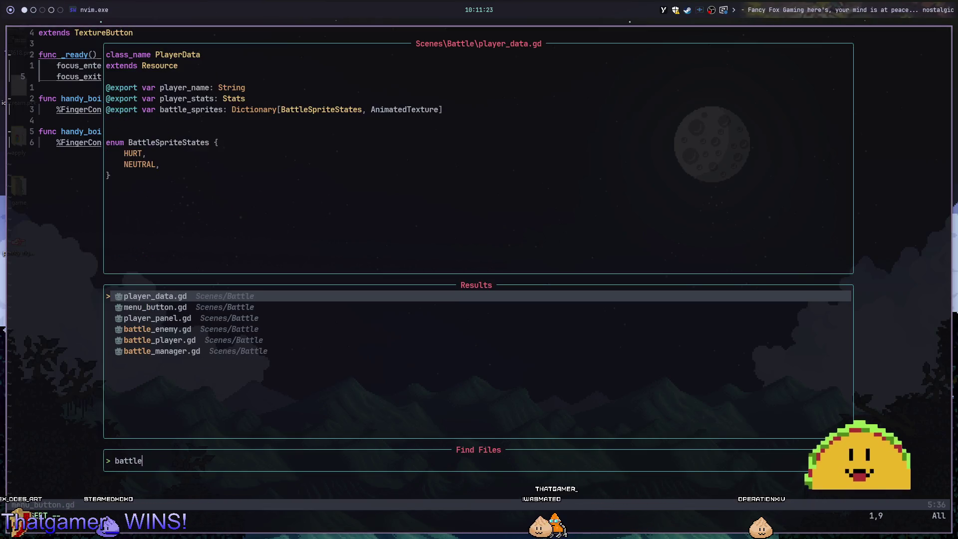
text(m)
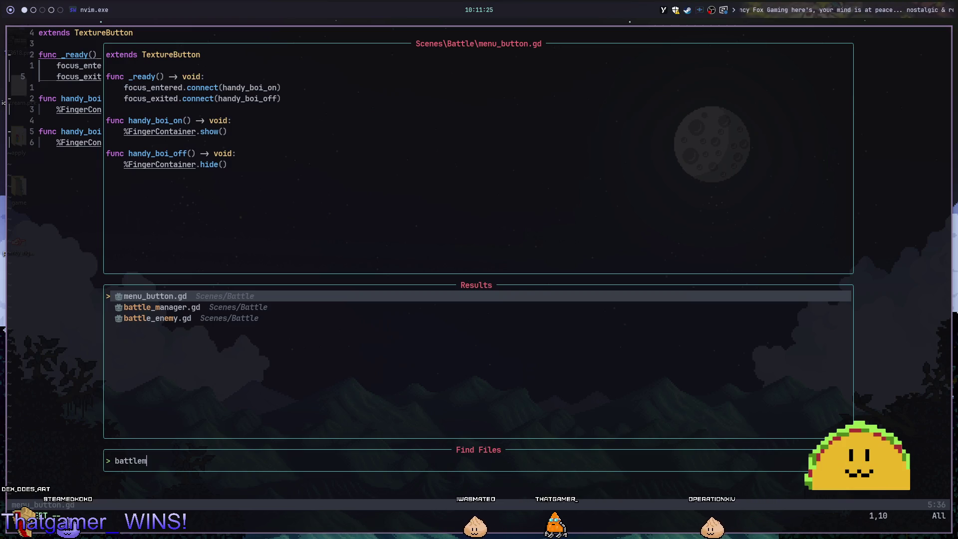
key(Down)
key(Return)
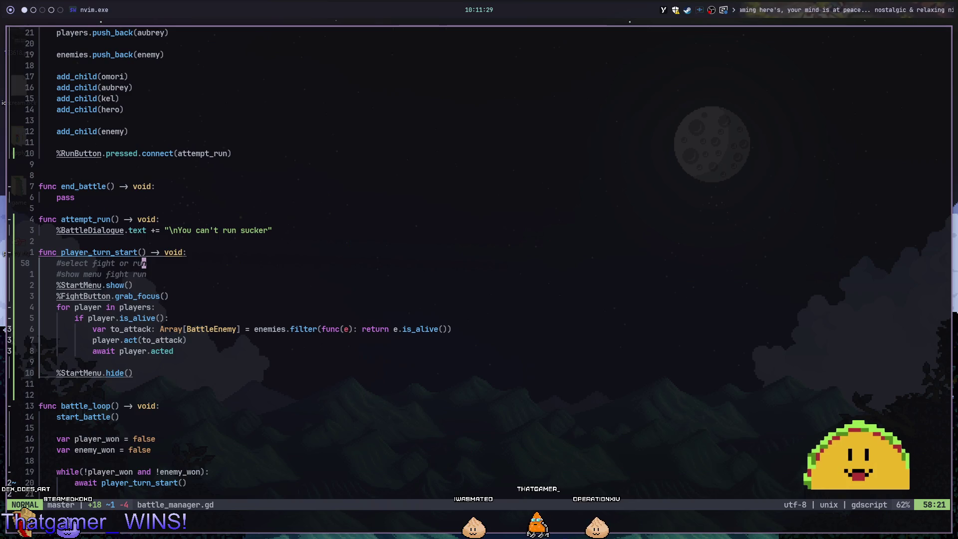
Navigate battle_manager.gd to the attempt_run function definition.
key(8)
key(k)
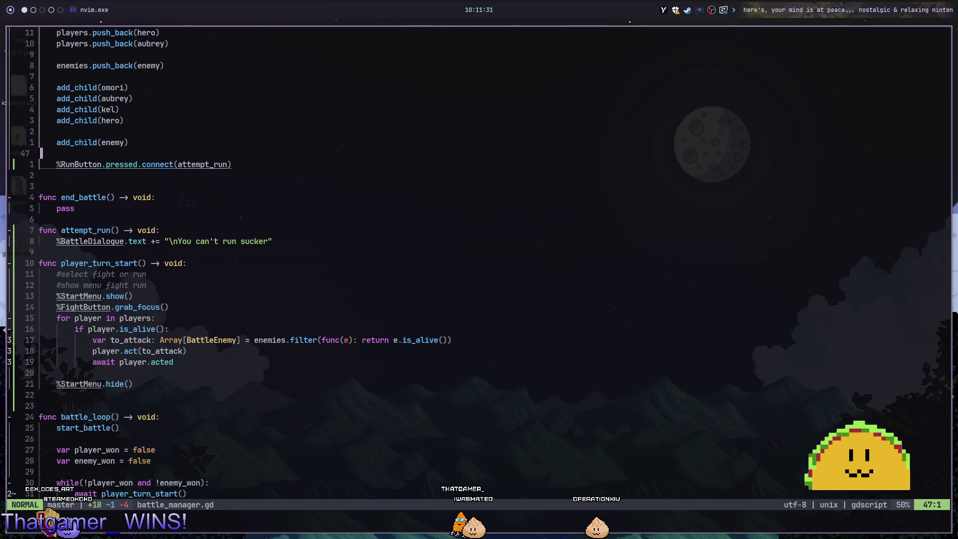
scroll(250, 249, up, 12)
scroll(249, 250, down, 7)
click(144, 142)
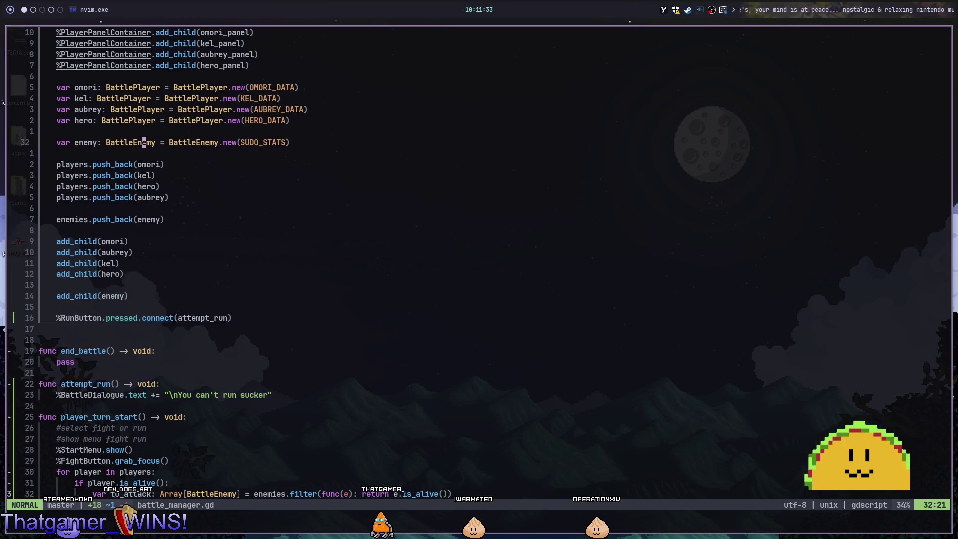
scroll(249, 249, up, 1)
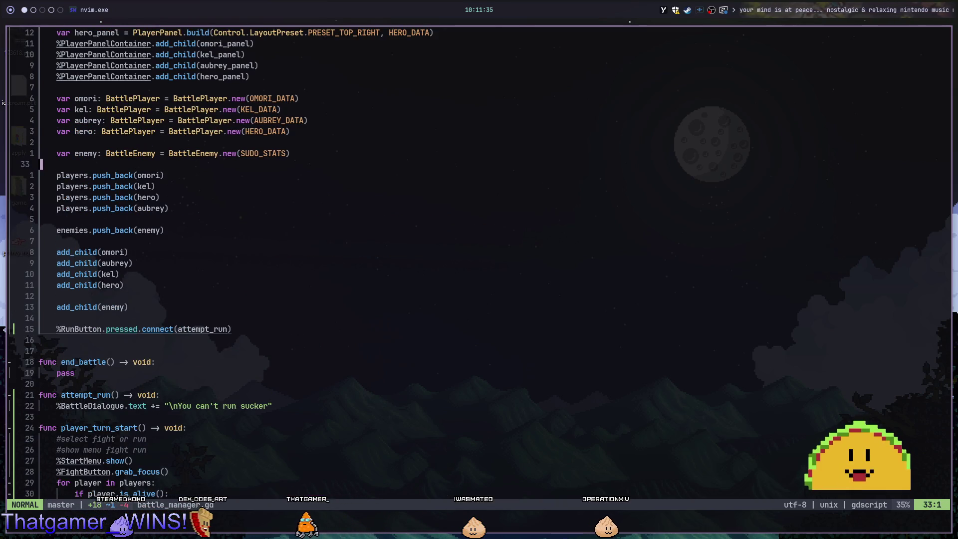
click(44, 317)
click(179, 329)
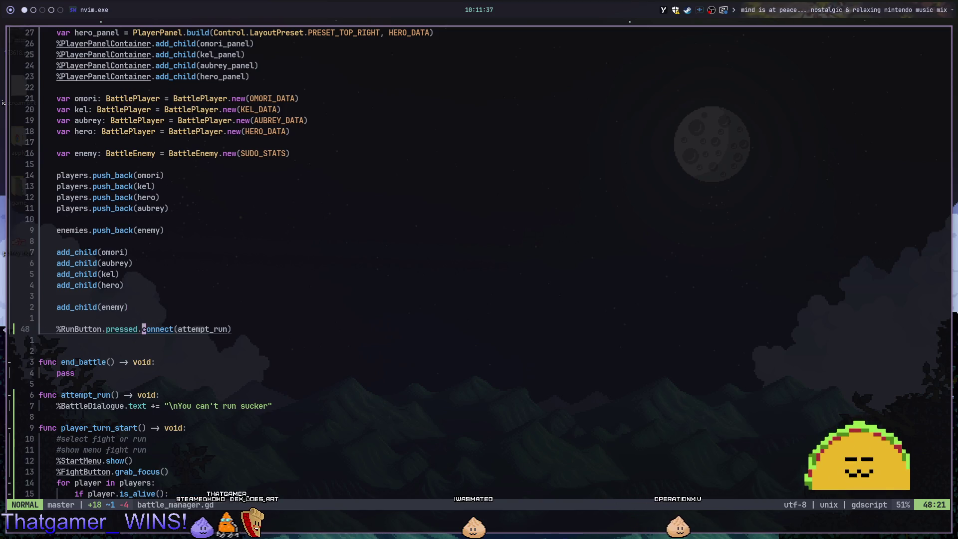
key(g)
key(d)
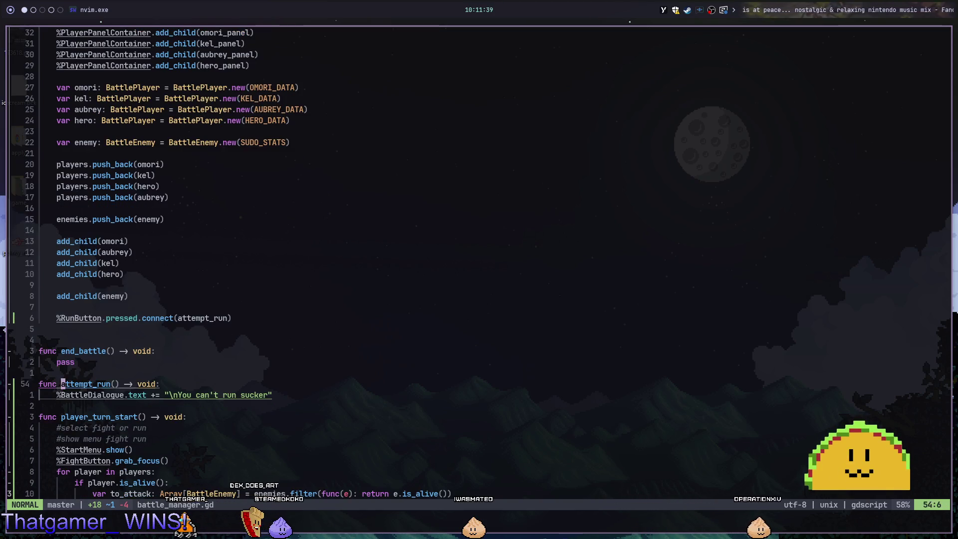
Add print("trying to run") as attempt_run's first line and run the battle scene.
text(o)
text(nt("t)
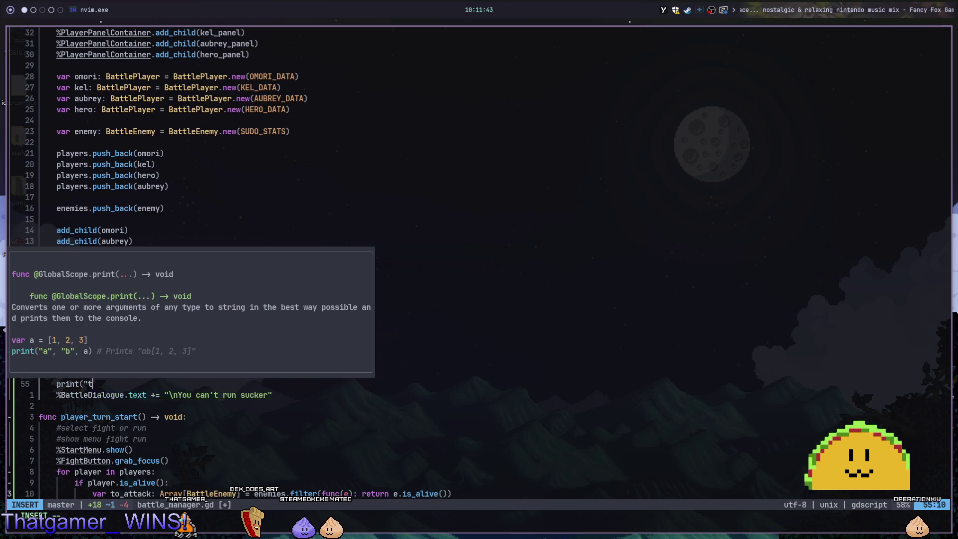
text(n")
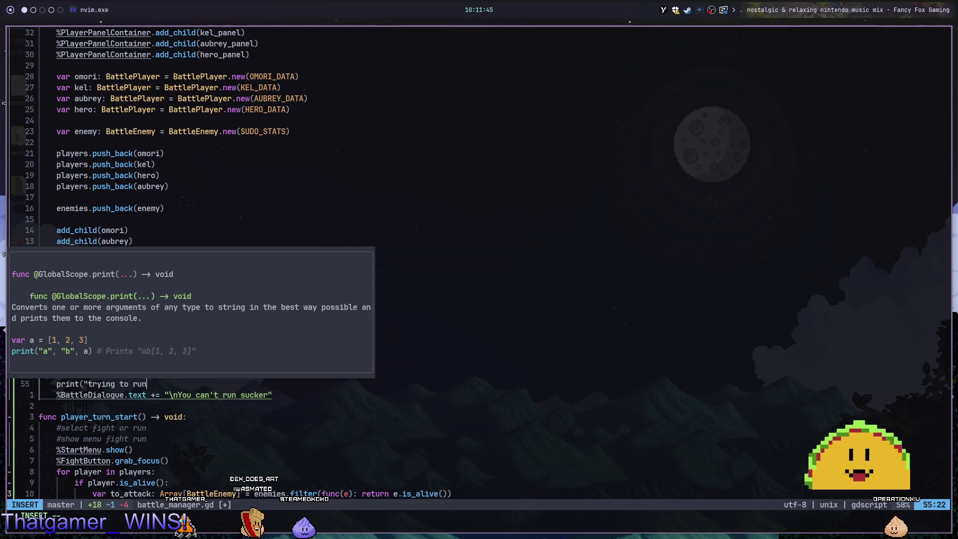
key(Escape)
key(alt+Tab)
key(F5)
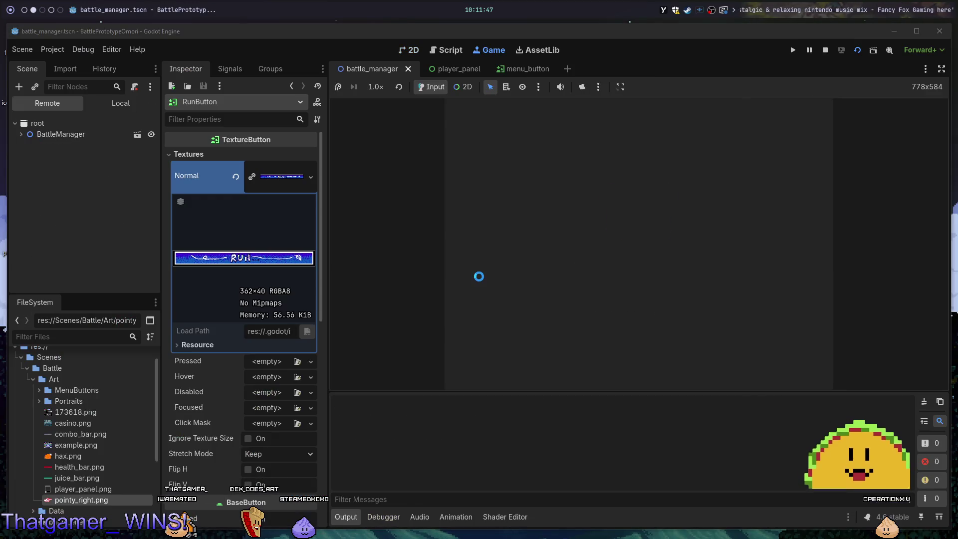
Stop the game, add a J key event to ui_accept in the Input Map, and relaunch.
key(Down)
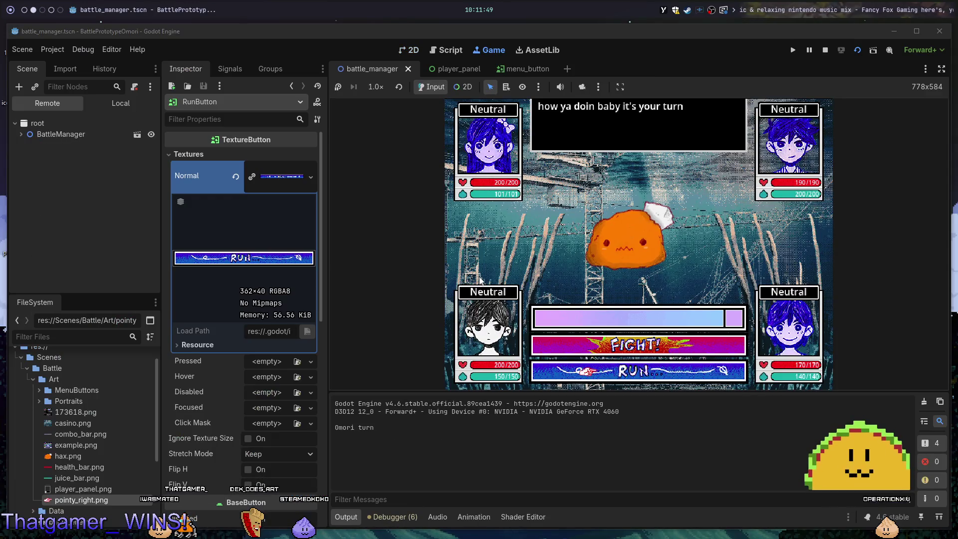
key(F8)
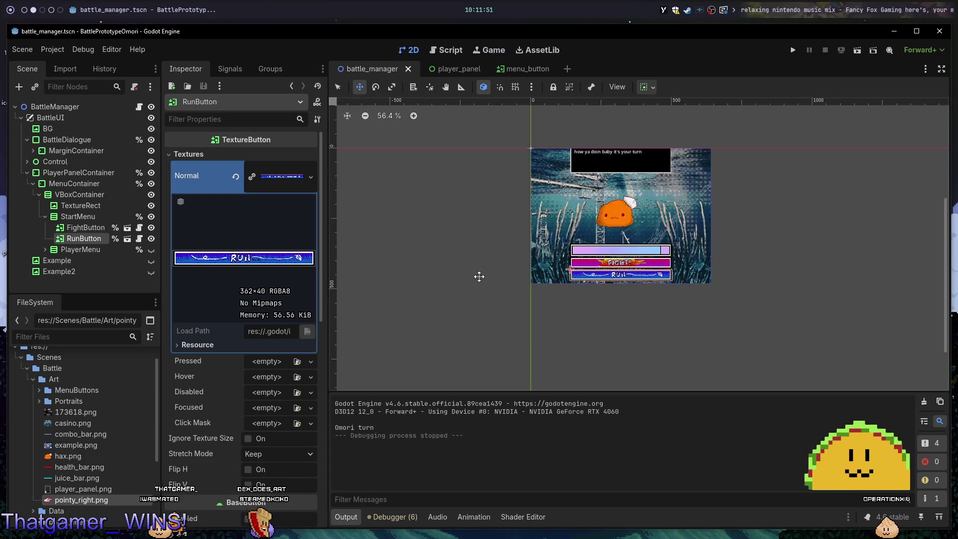
key(ctrl+comma)
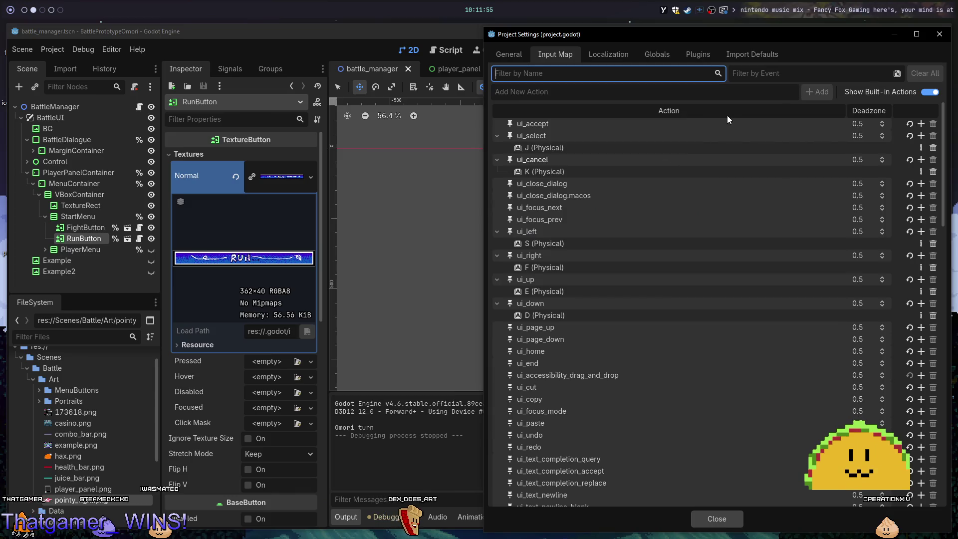
click(921, 124)
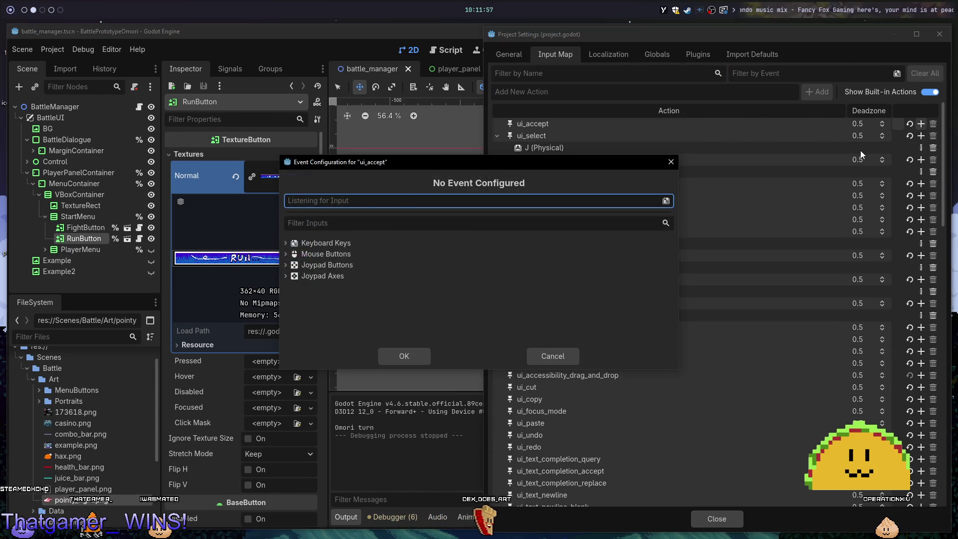
key(Return)
key(j)
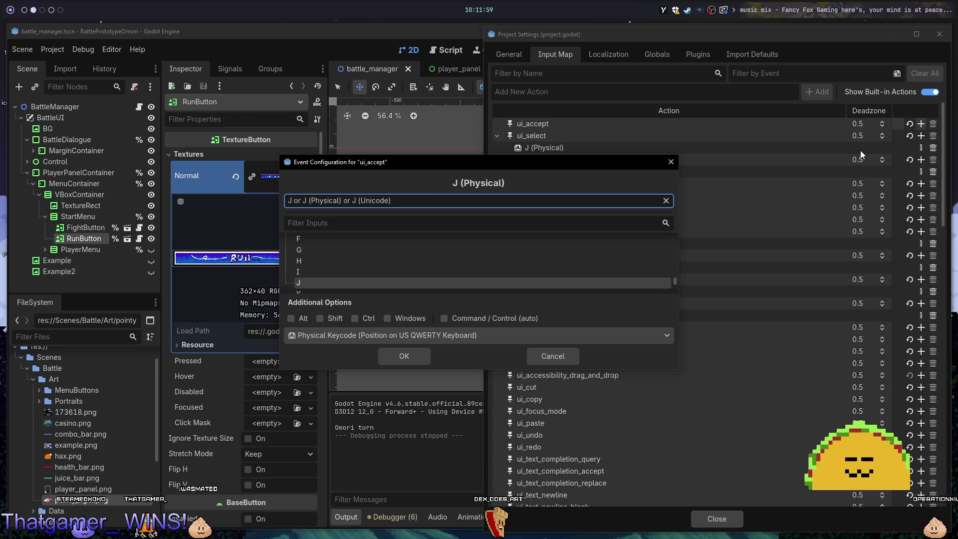
click(411, 359)
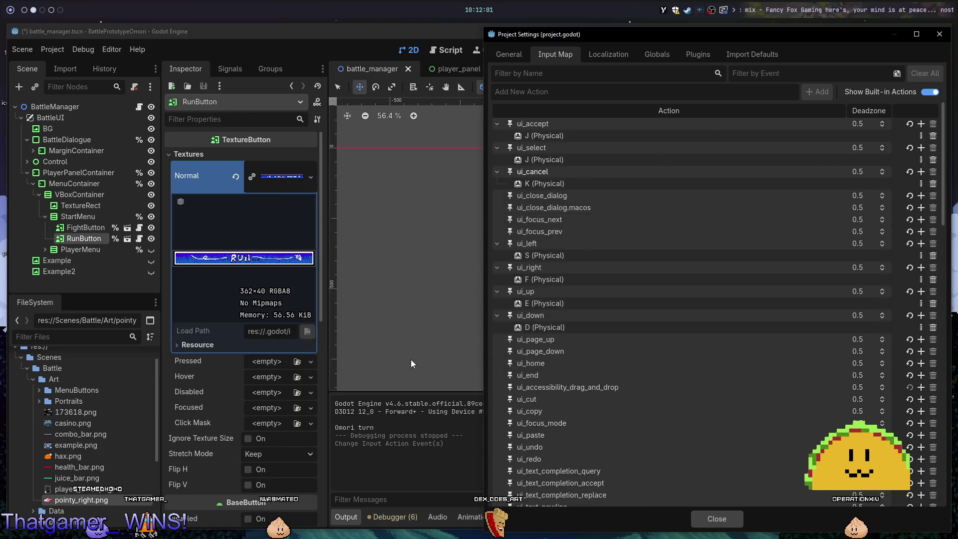
click(716, 519)
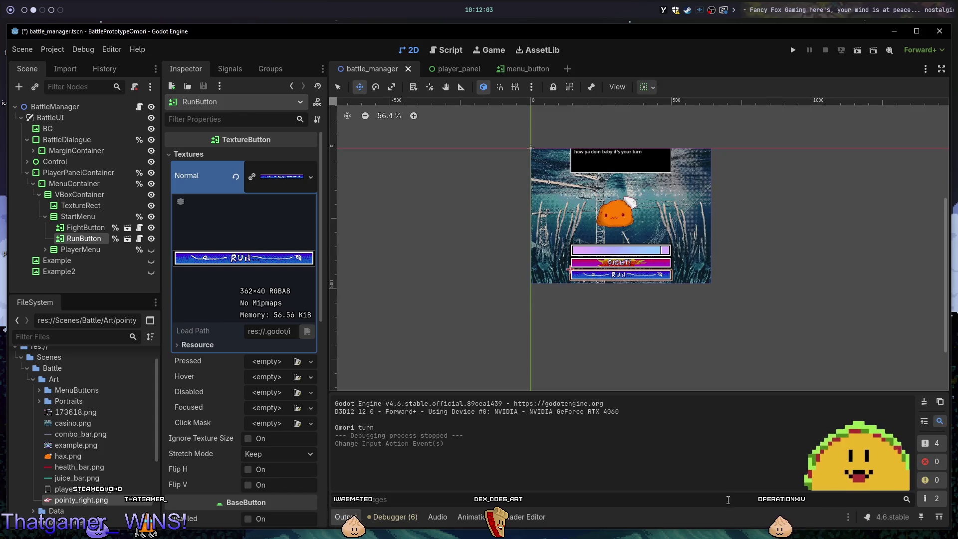
key(F5)
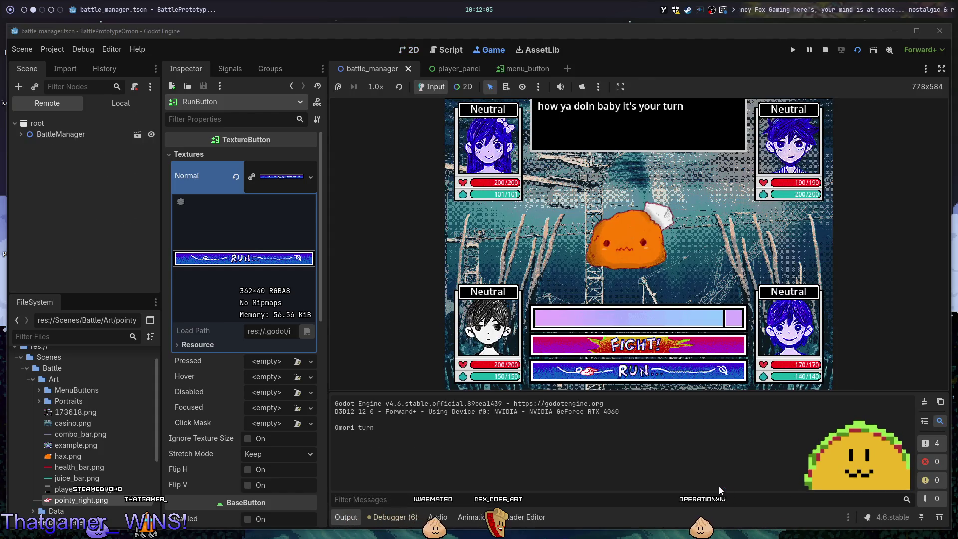
Test RUN, which fails with an invalid 'text' access on a PanelContainer, then open the project's Input Map.
key(j)
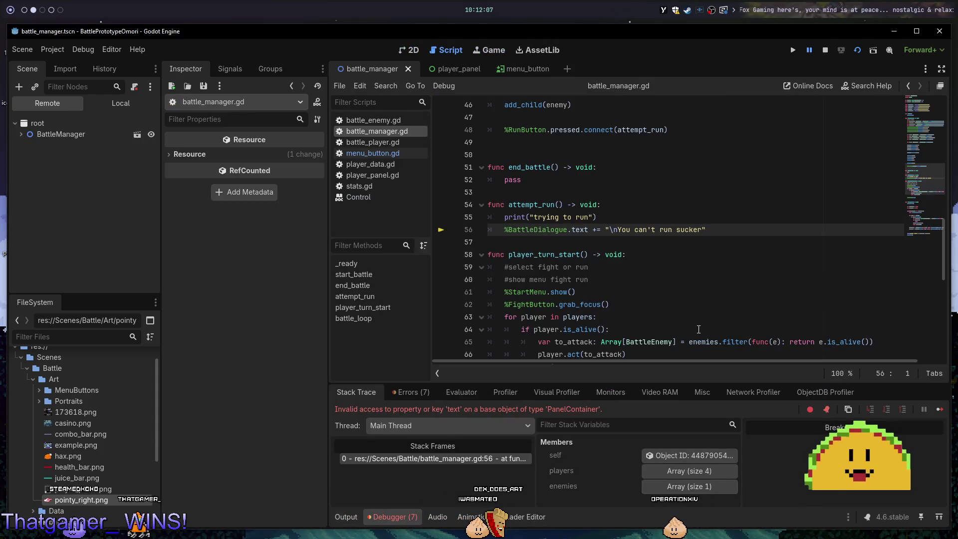
key(alt+Tab)
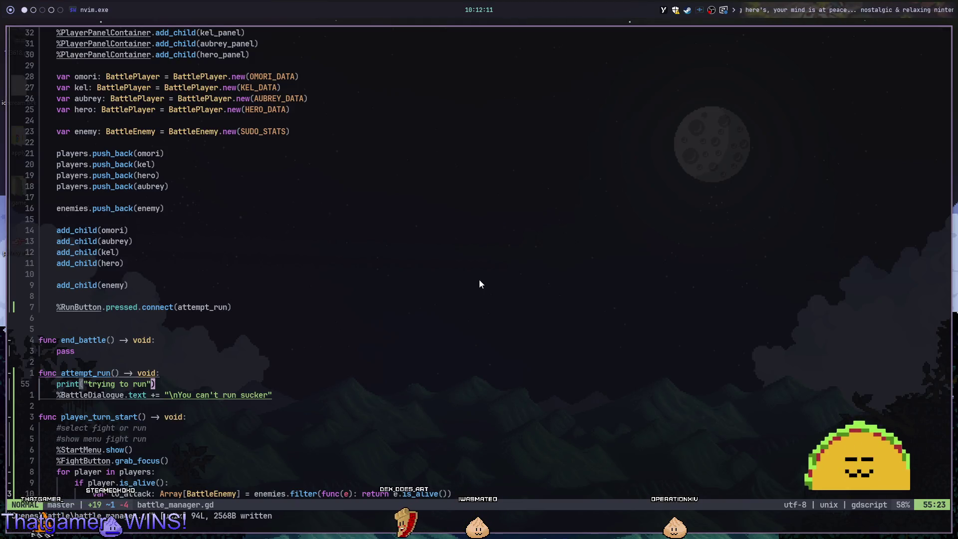
key(alt+Tab)
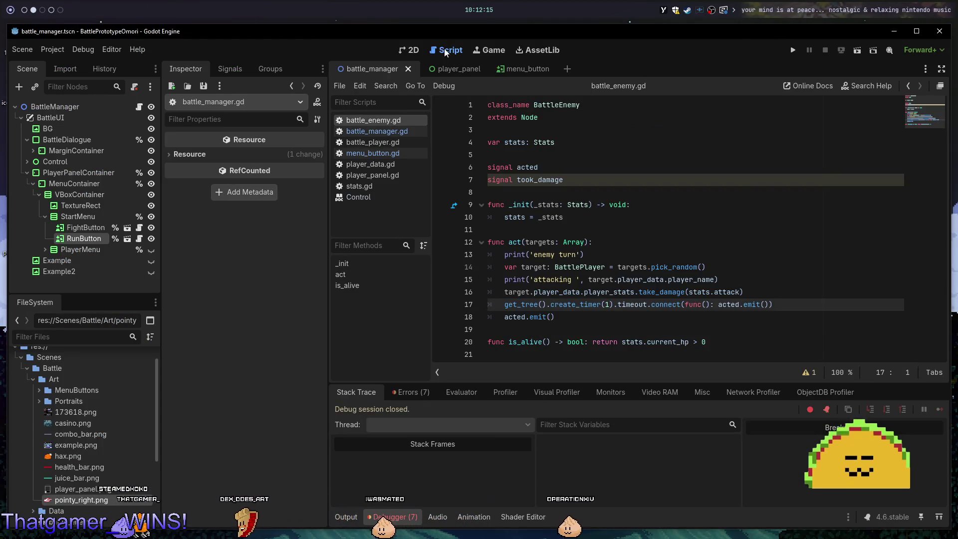
click(408, 52)
key(ctrl+alt+p)
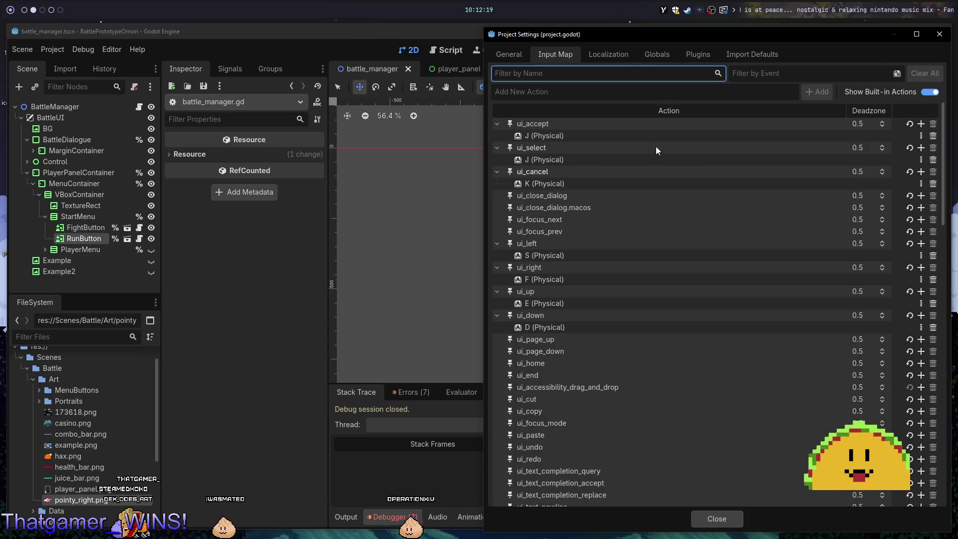
Remove the J (Physical) binding from ui_select and close Project Settings.
click(933, 160)
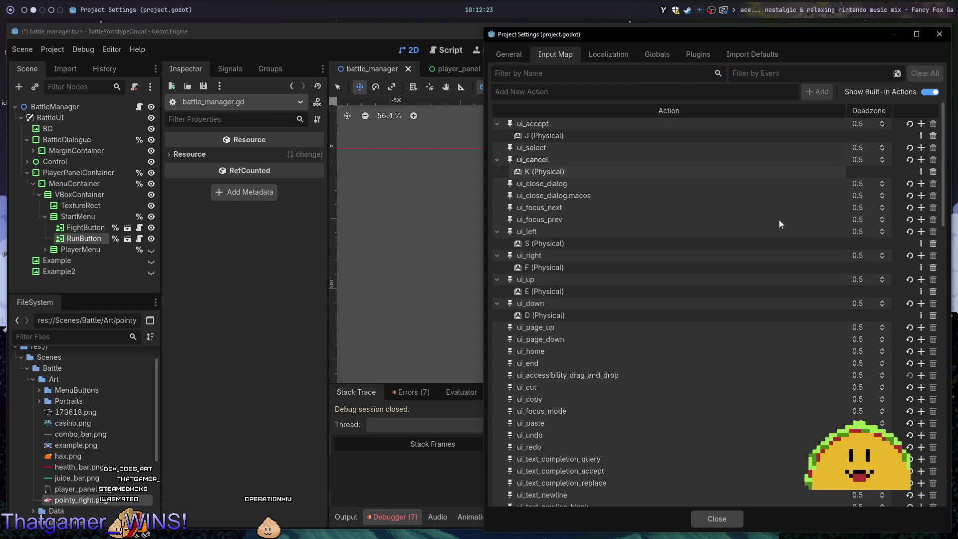
click(731, 517)
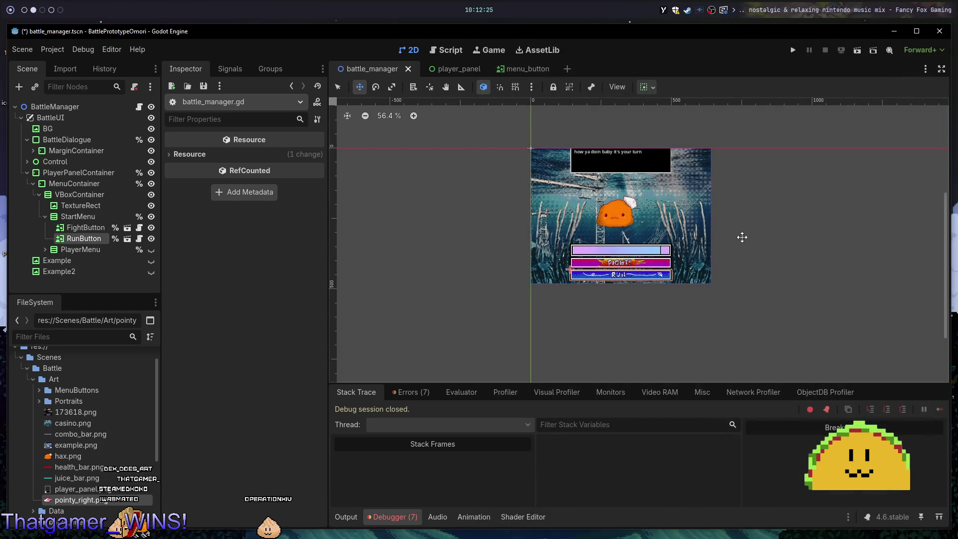
key(alt+1)
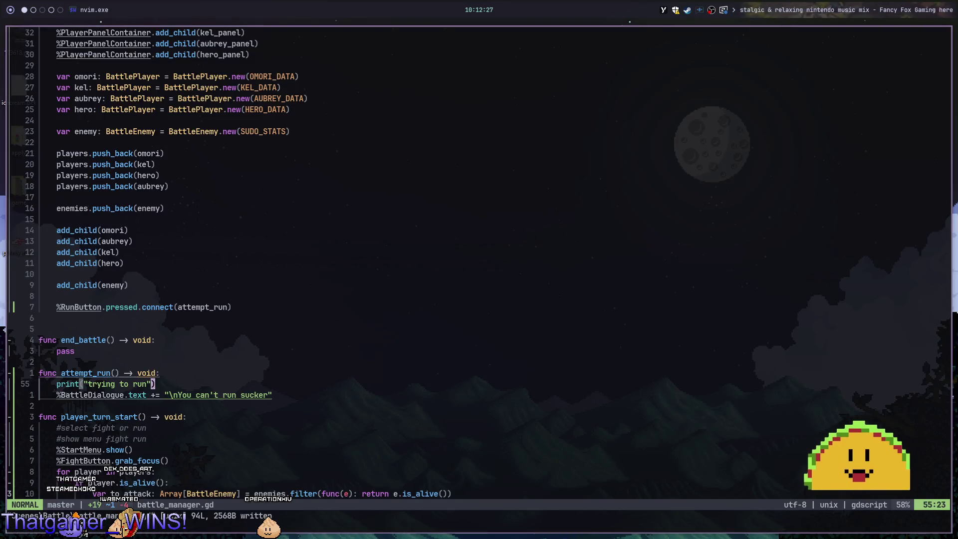
key(j)
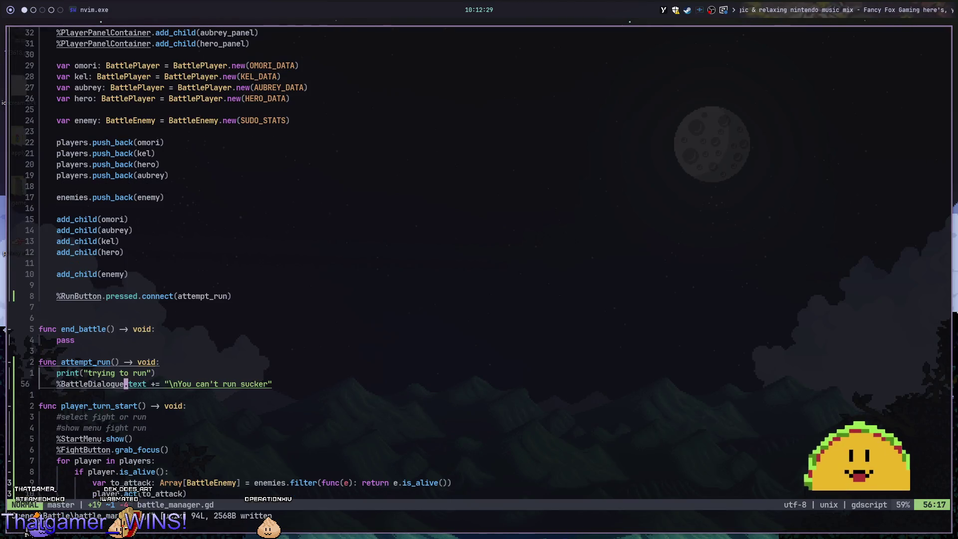
key(alt+2)
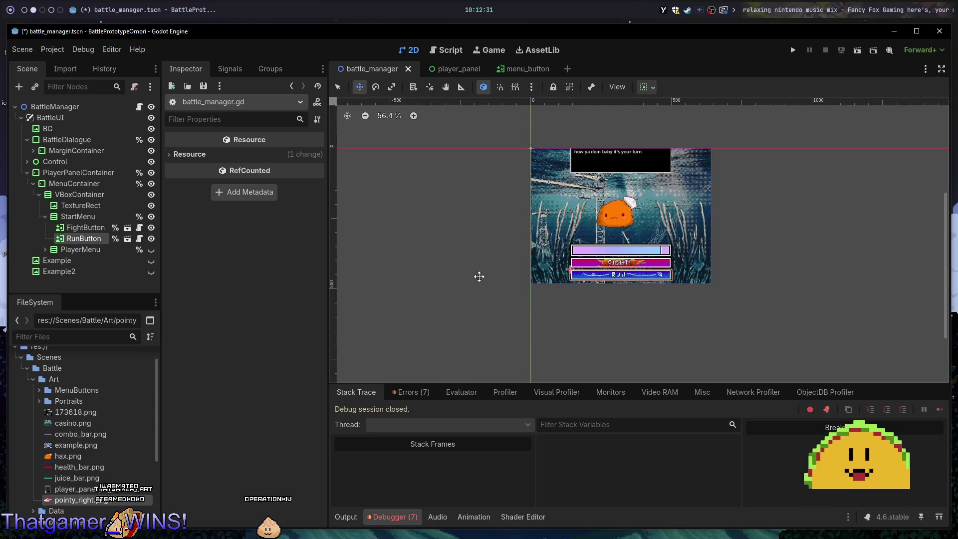
Rerun the battle and choose RUN, stop the crashed game, and expand MarginContainer to reveal TextBox.
key(F5)
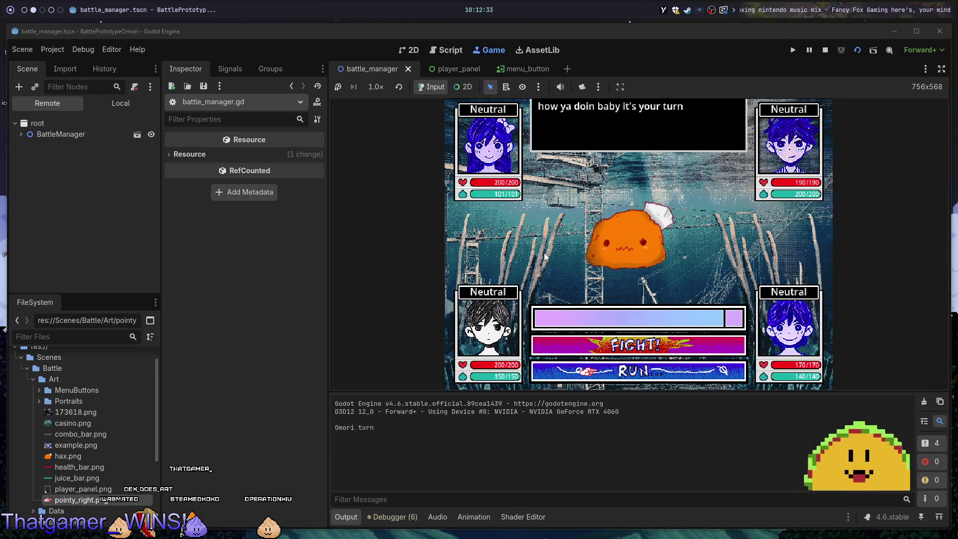
key(Down)
key(Return)
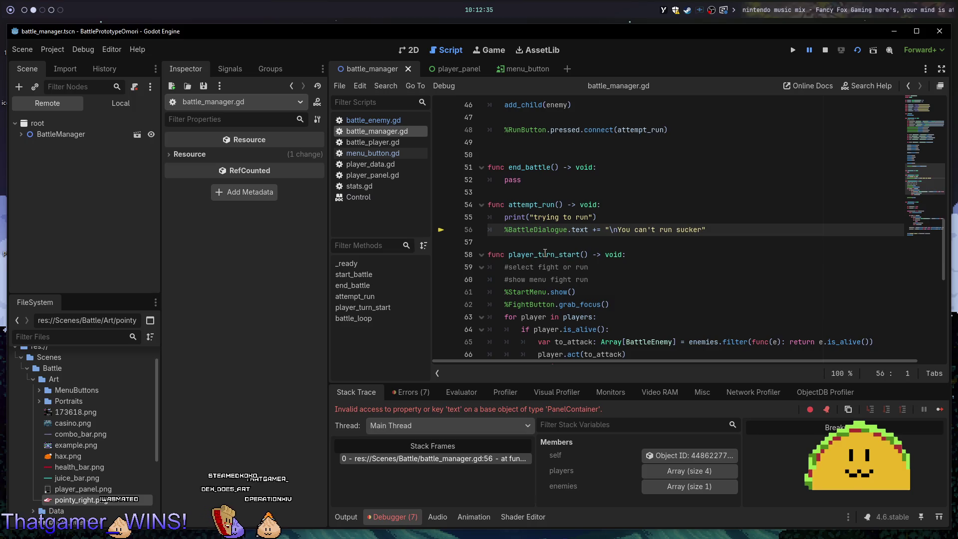
key(F8)
key(alt+1)
key(alt+2)
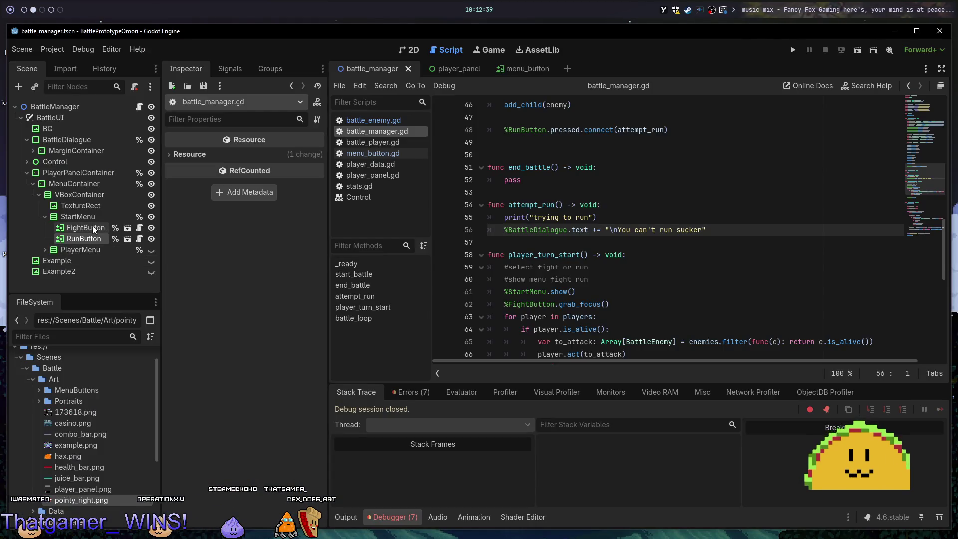
click(31, 149)
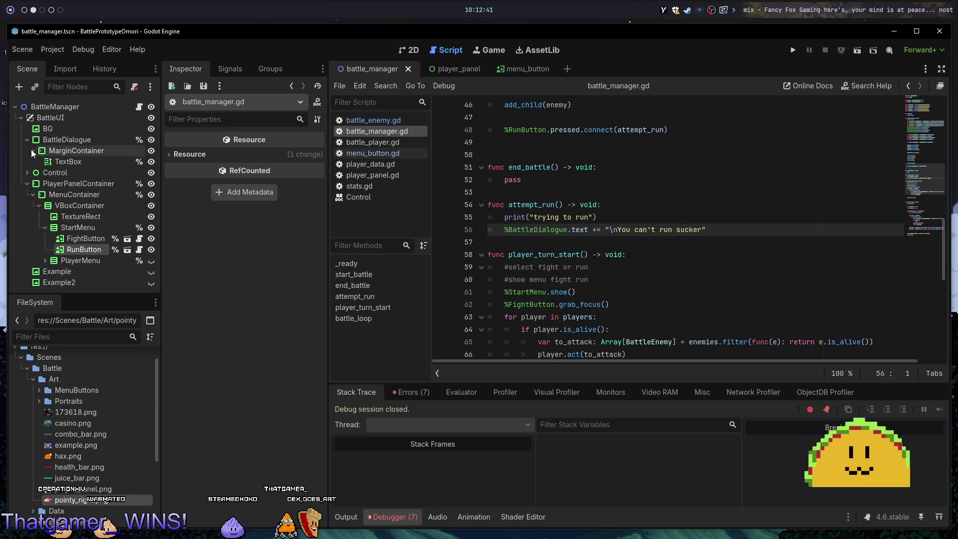
Change line 56's %BattleDialogue to %TextBox in battle_manager.gd and save.
double_click(72, 162)
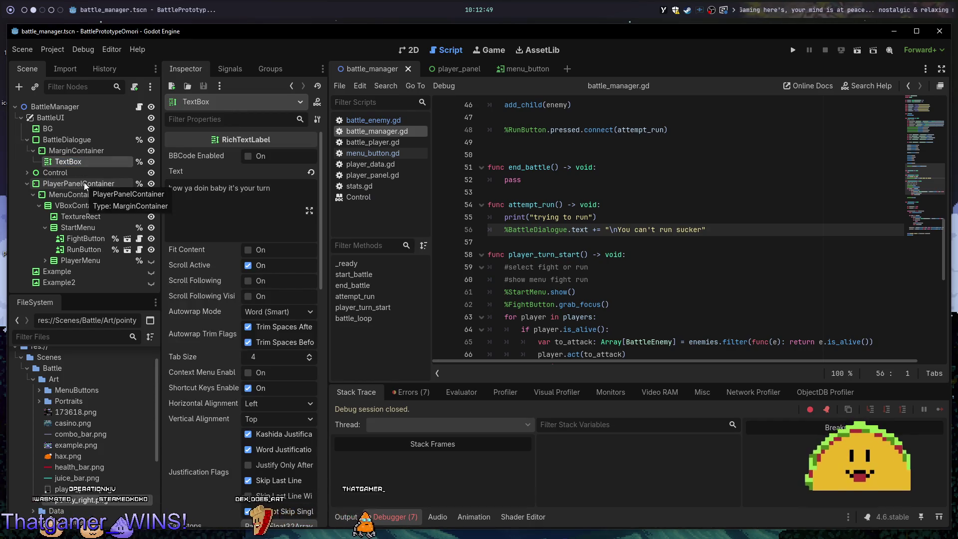
key(super+1)
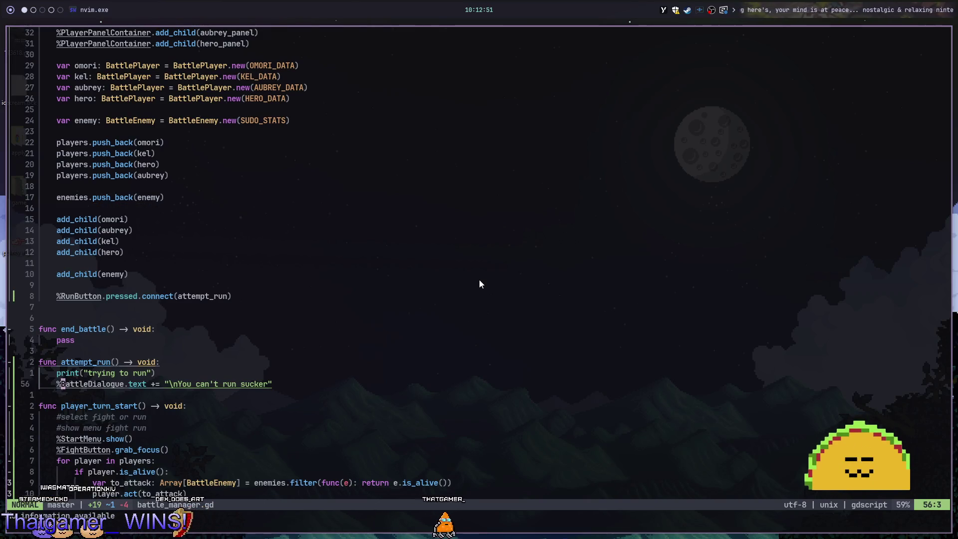
text(cwTextBox)
text(:w)
key(Return)
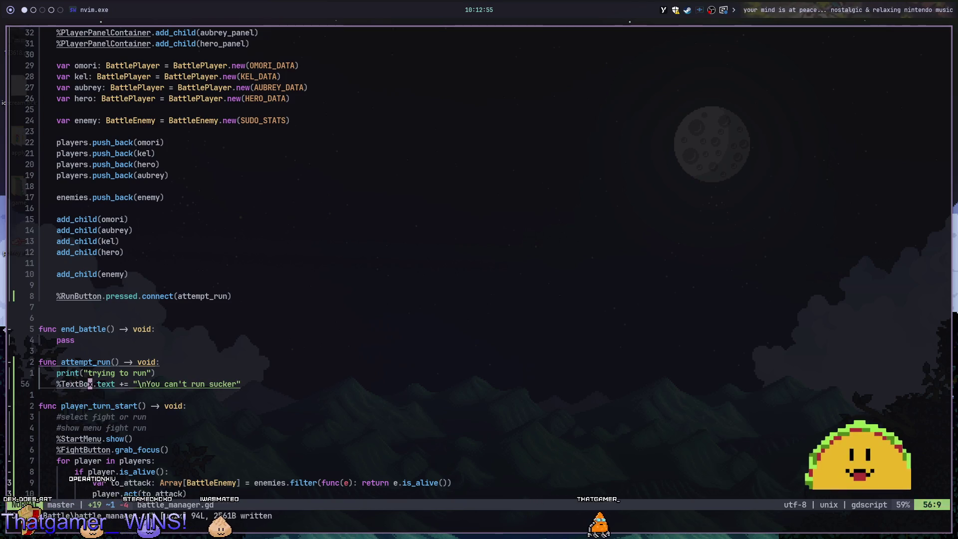
Launch the battle and choose RUN to test the can't-run message.
key(super+2)
key(F5)
key(Down)
key(Return)
Choose RUN again to add a second 'You can't run sucker' line, then stop the game and return to Neovim.
key(Return)
key(Return)
key(Return)
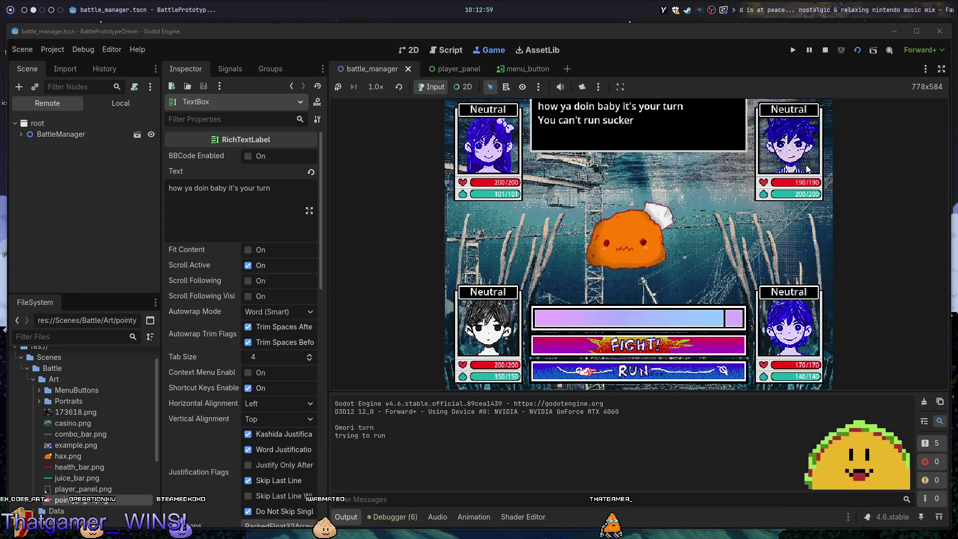
key(Return)
key(Return)
key(Return)
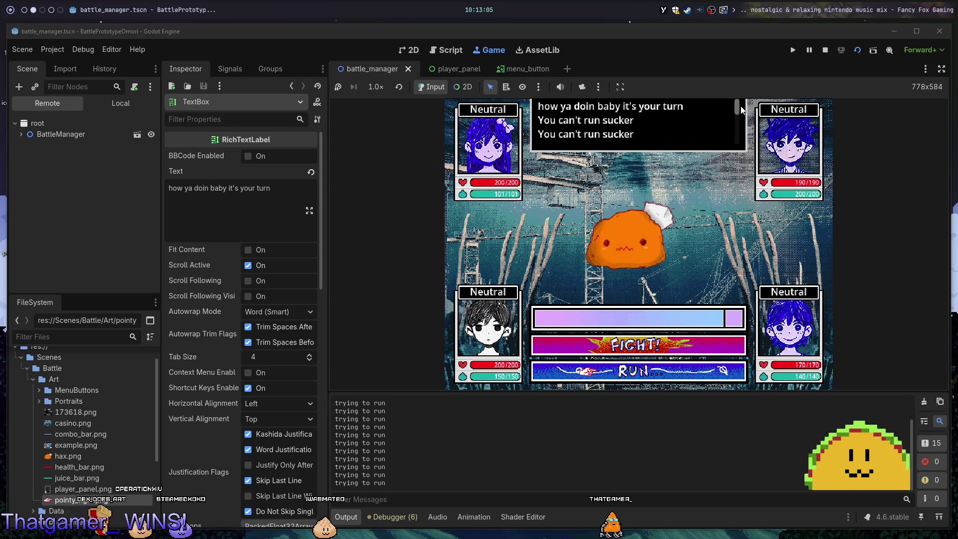
key(F8)
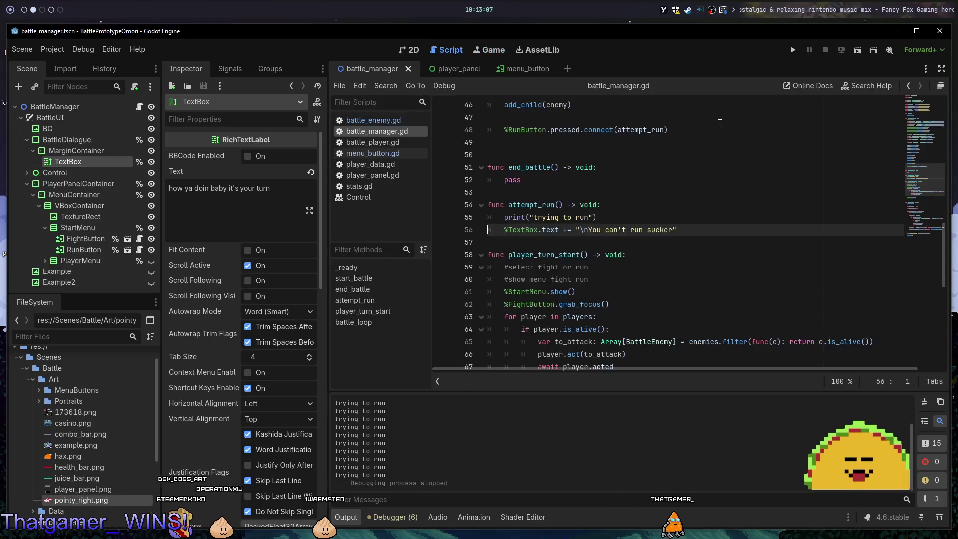
key(alt+1)
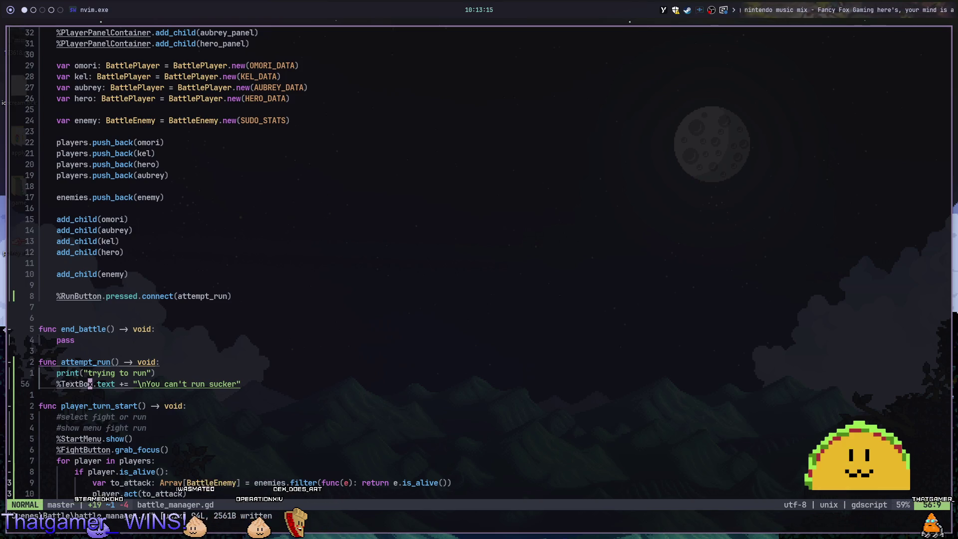
Delete the 'trying to run' print line from attempt_run and move down to battle_loop.
key(d)
key(d)
key(k)
key(k)
key(k)
key(j)
key(j)
key(j)
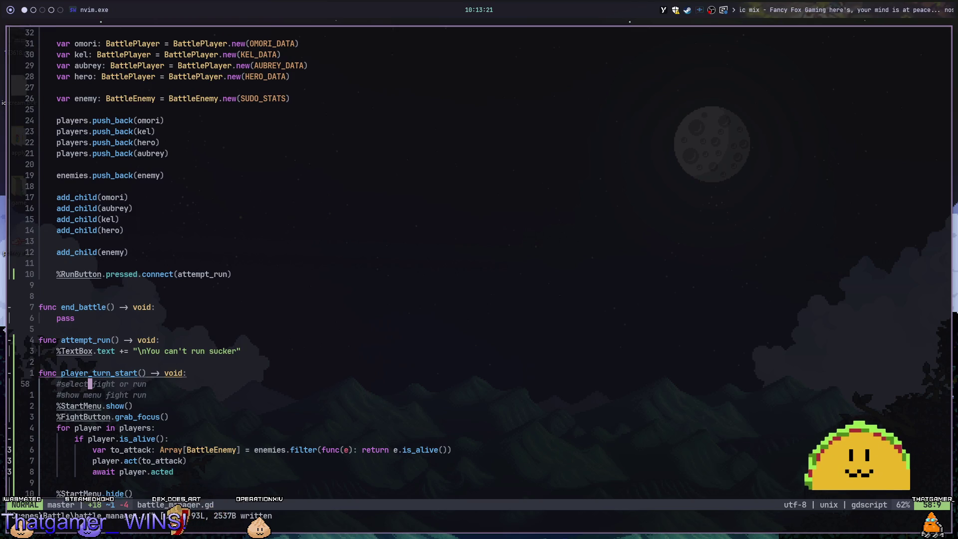
key(k)
key(k)
key(k)
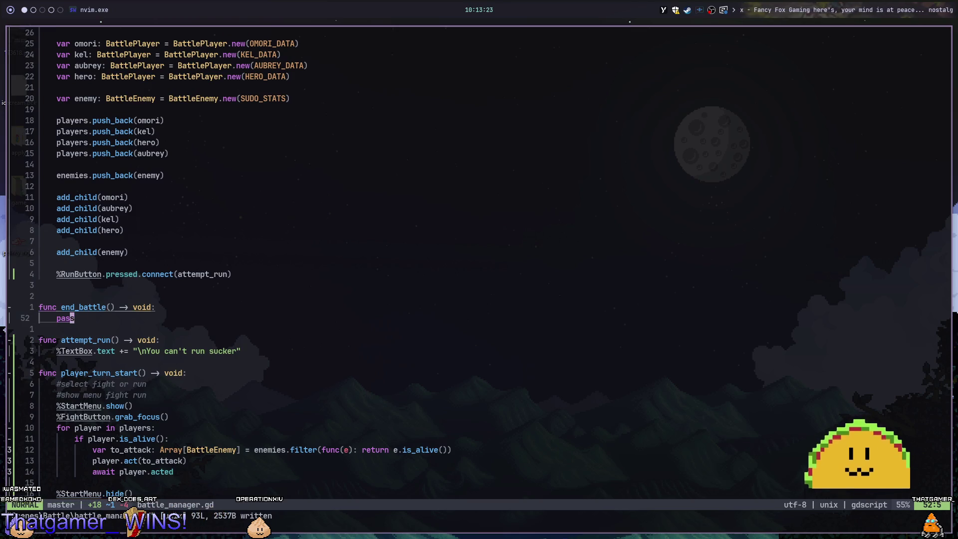
key(j)
key(j)
key(j)
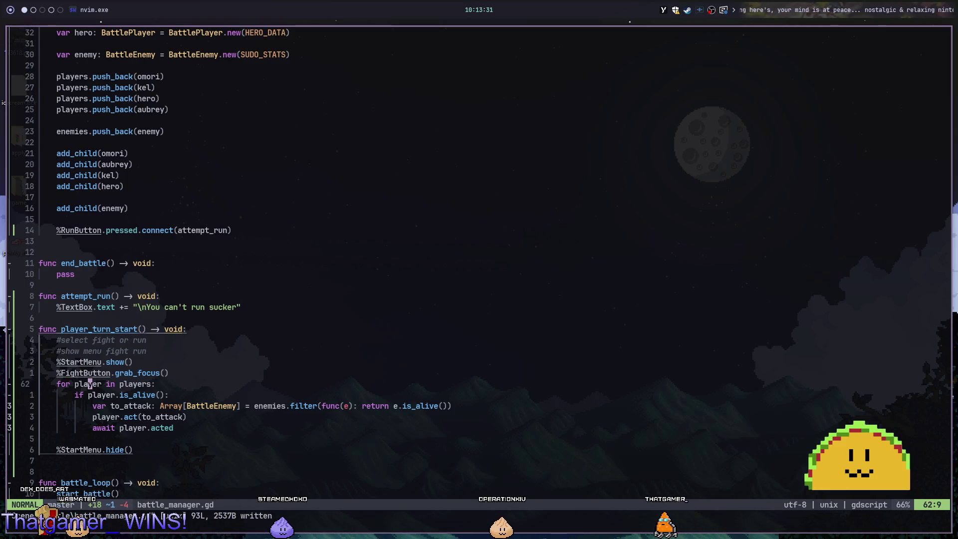
key(j)
key(j)
key(j)
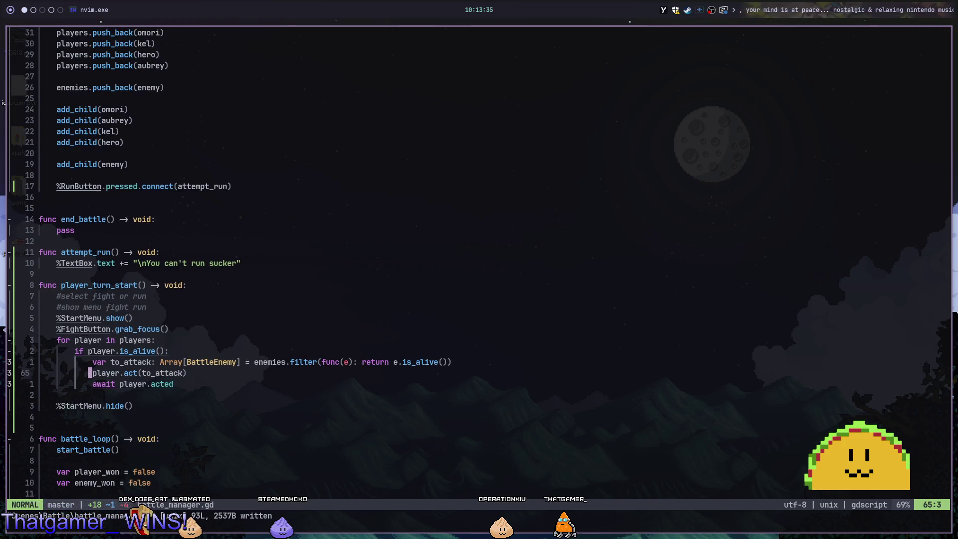
key(j)
key(j)
key(j)
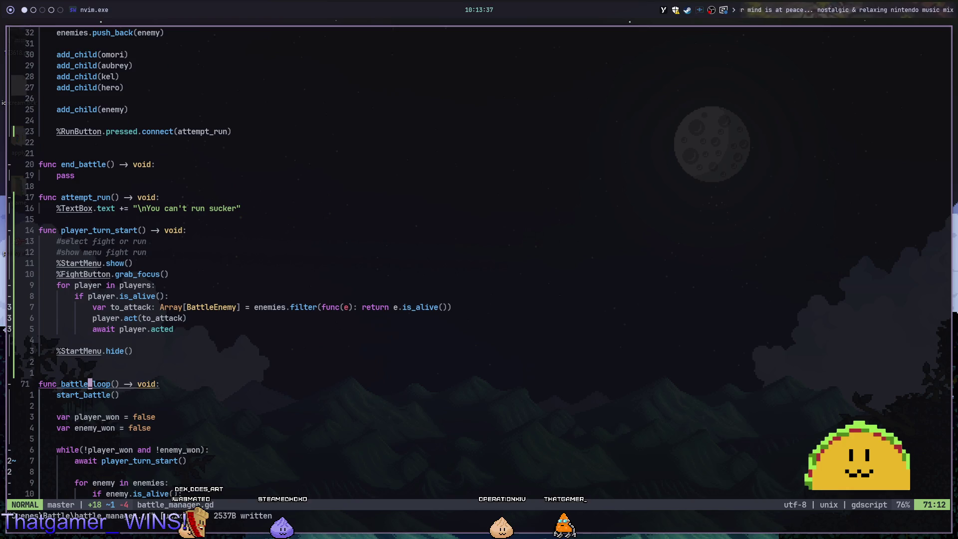
key(j)
key(j)
key(j)
key(j)
key(j)
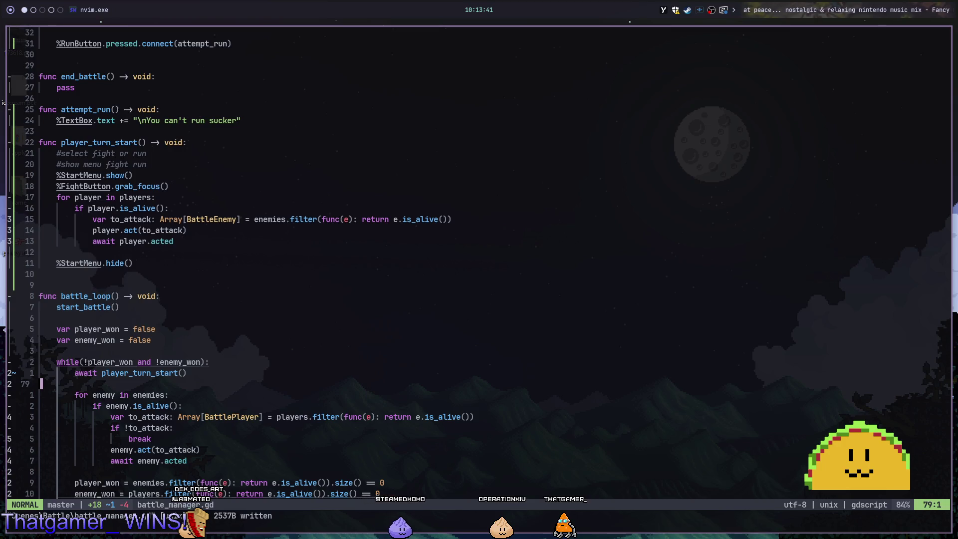
Add 'await player_turn_end' below player_turn_start() in battle_loop.
text(o)
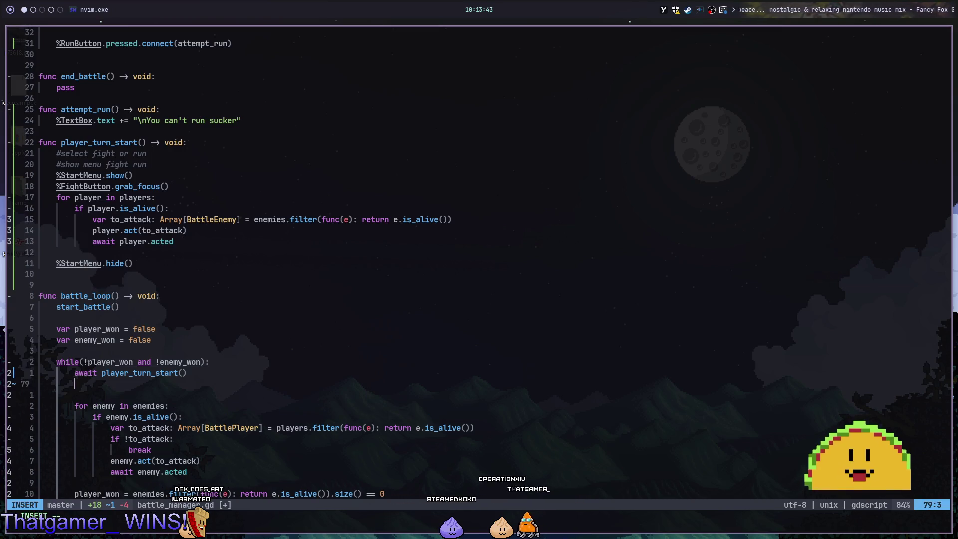
text(await player_turn_end)
key(Escape)
key(k)
key(asciicircum)
Remove 'await' before the player_turn_start() call and return to the top of the file.
key(d)
key(w)
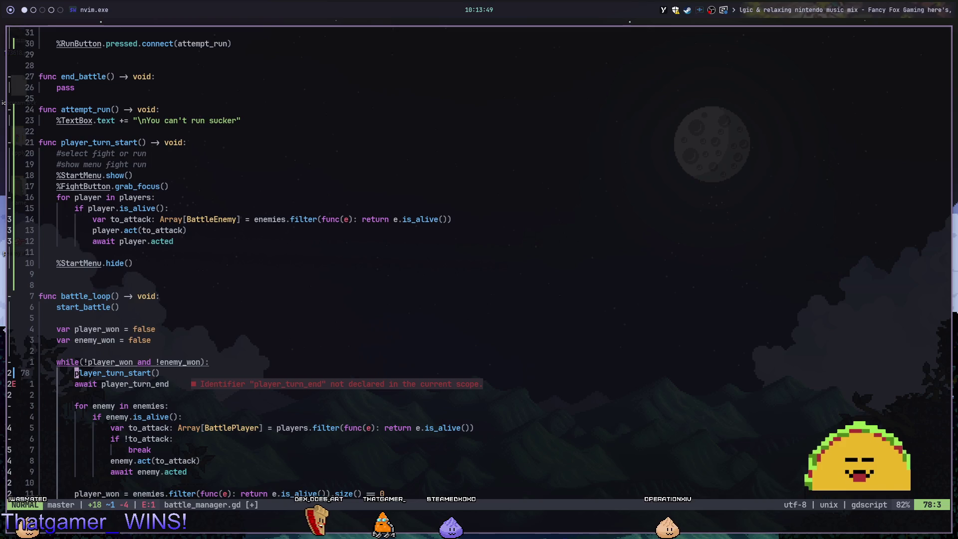
key(k)
key(1)
key(1)
key(k)
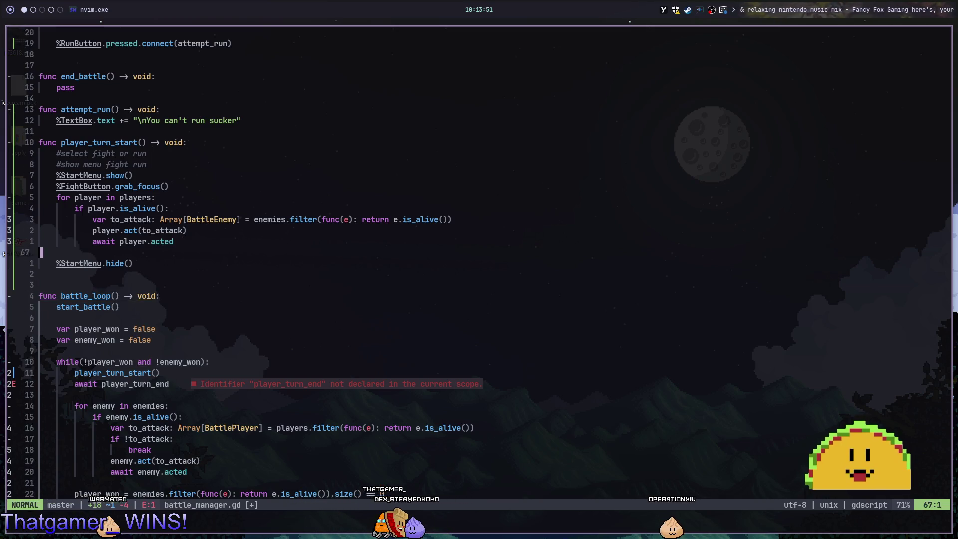
key(5)
key(4)
key(k)
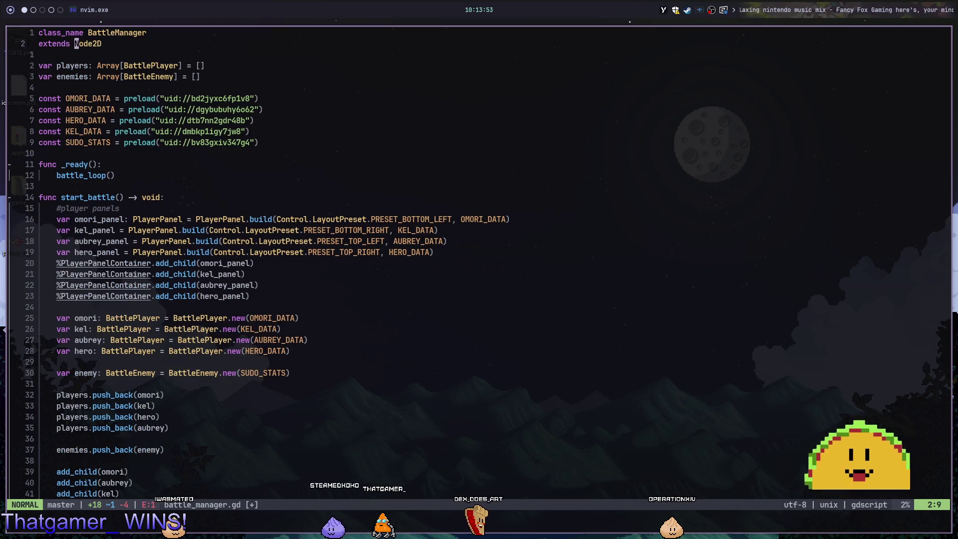
key(j)
key(w)
key(j)
key(j)
key(k)
key(k)
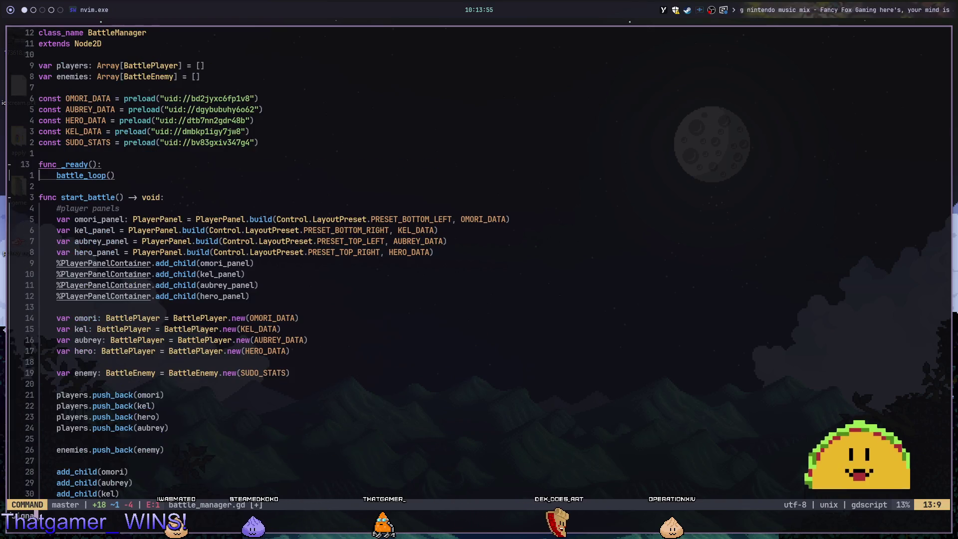
key(l)
key(l)
key(l)
Declare 'signal player_turn_end' near the top of battle_manager.gd and save.
text(6ko)
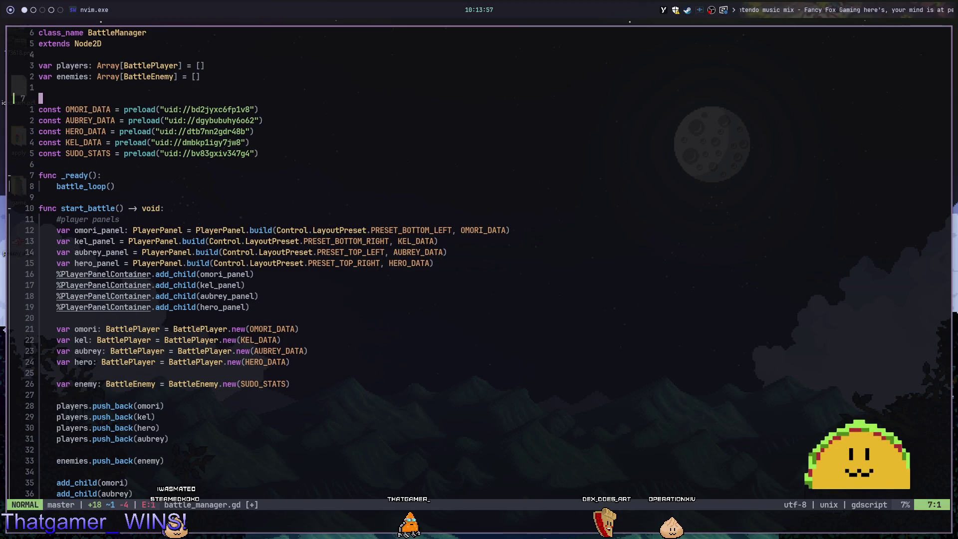
text(var )
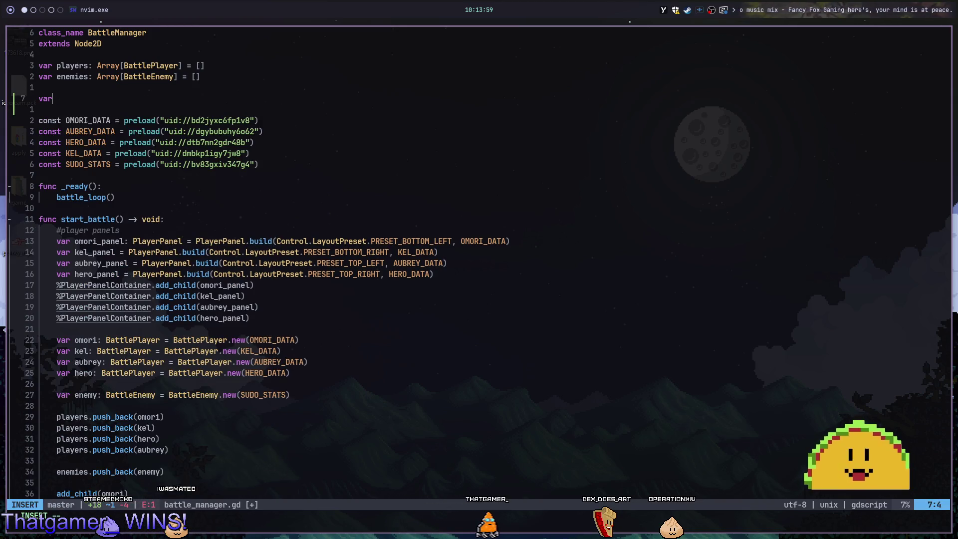
text(signal pl)
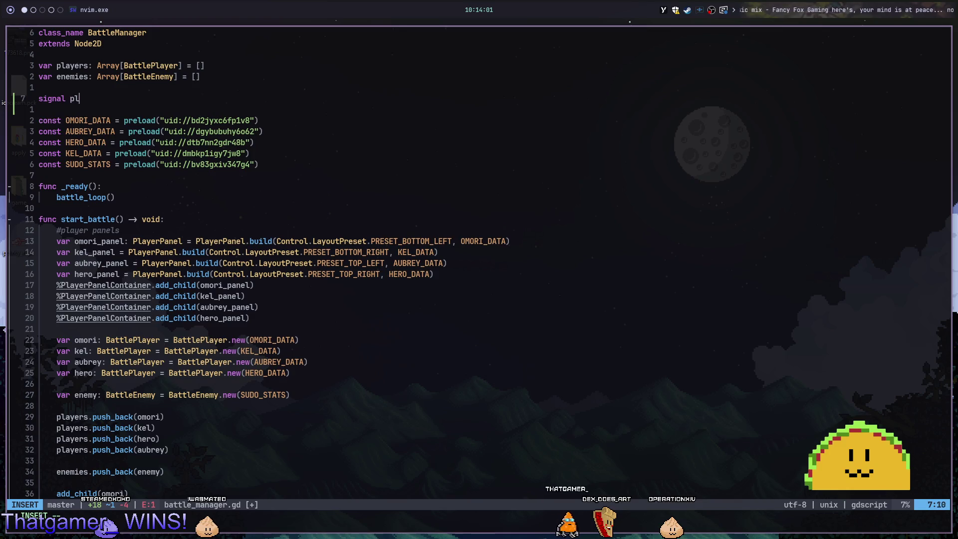
text(ayer_turn_end)
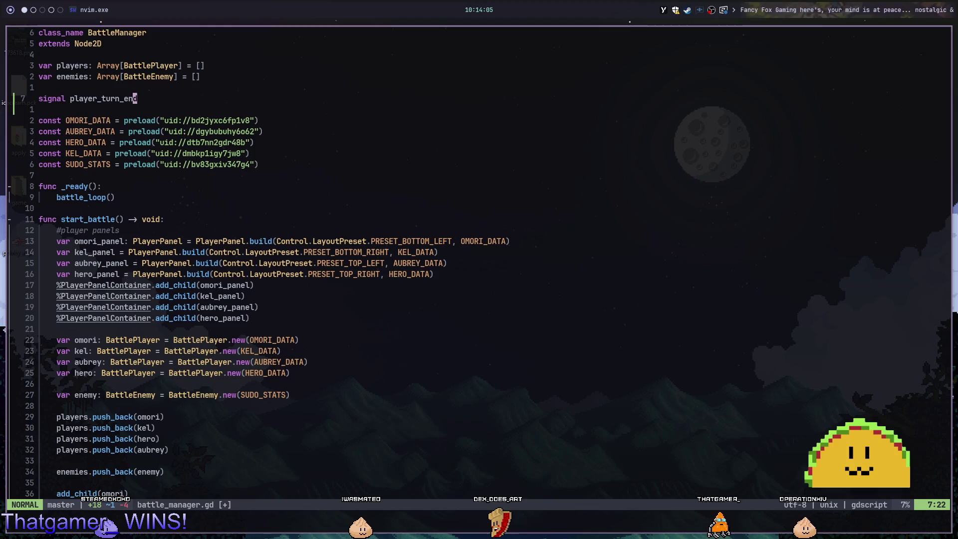
key(Escape)
text(:w)
key(Return)
scroll(479, 262, down, 14)
key(j)
key(j)
key(j)
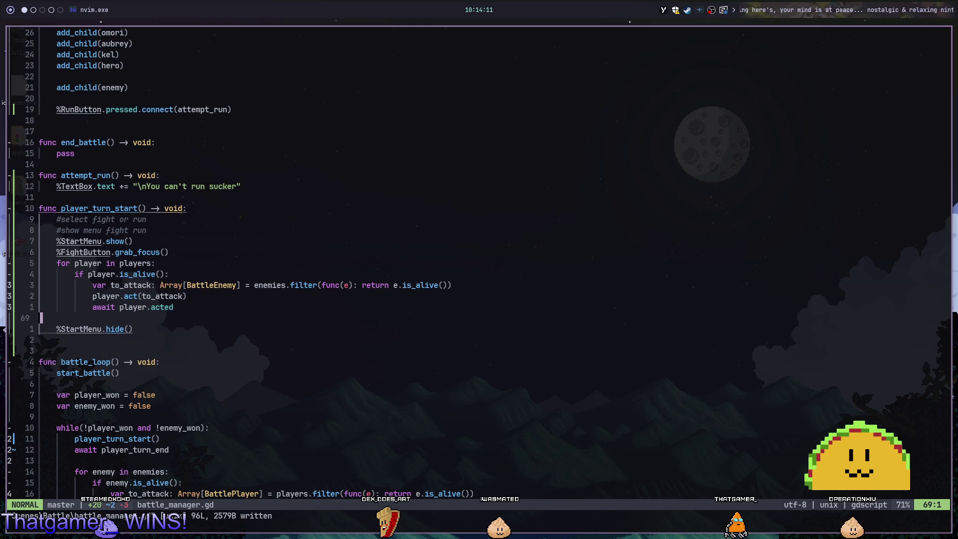
Add player_turn_end.emit() at the end of player_turn_start and save.
key(o)
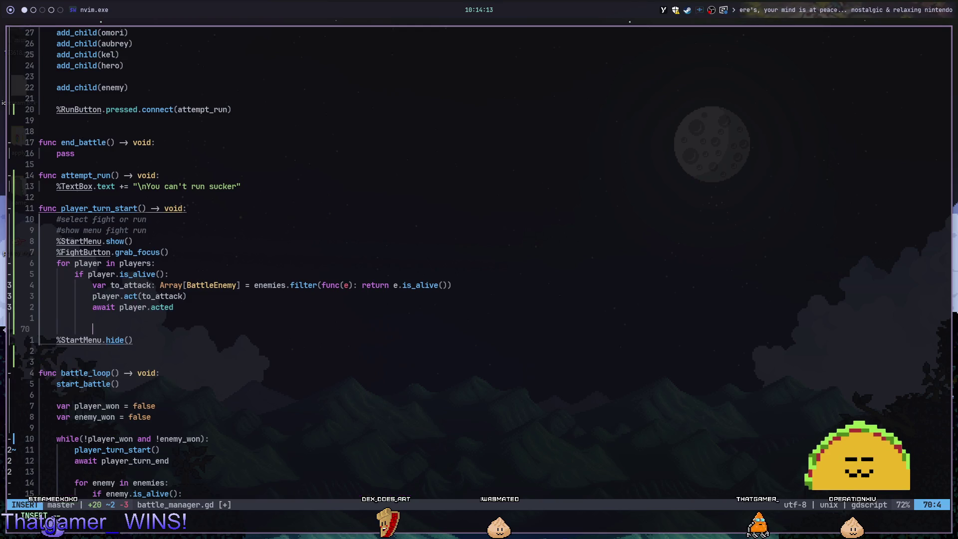
text(playertur)
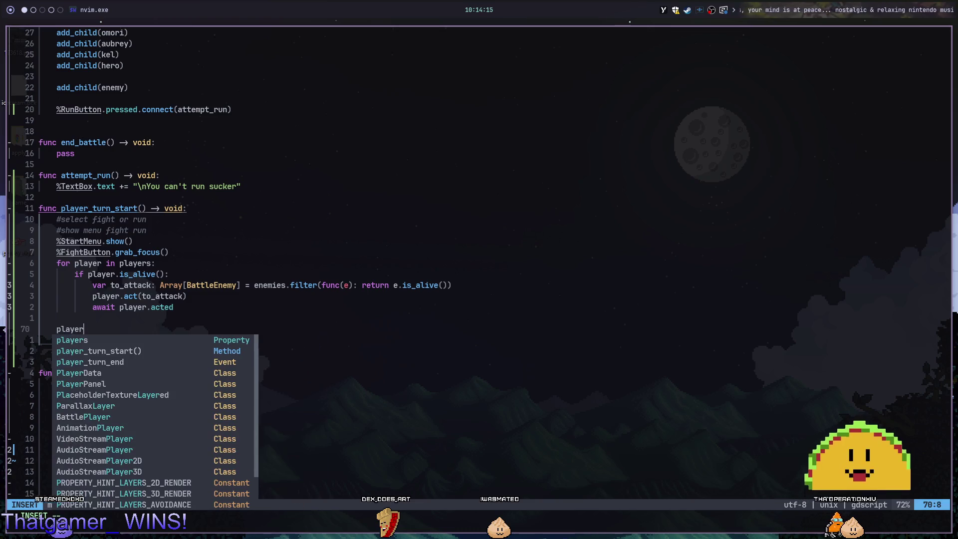
key(Tab)
key(Tab)
key(Return)
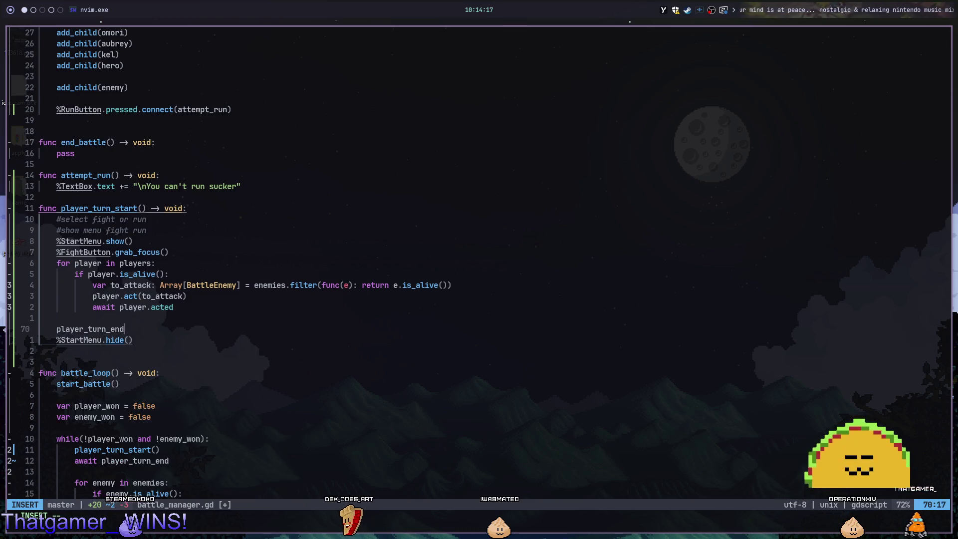
text(.)
key(Tab)
key(Tab)
key(Tab)
key(Return)
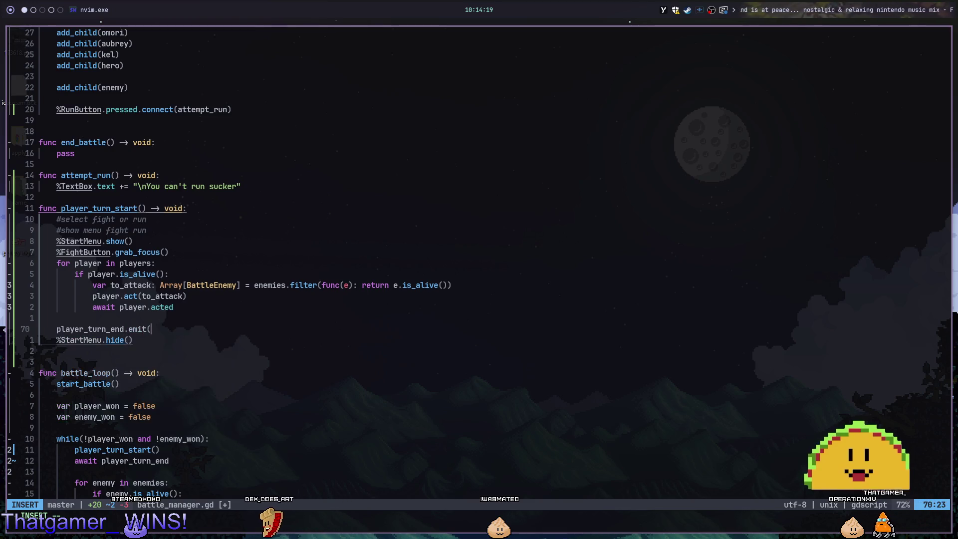
text())
key(Escape)
text(:w)
key(Return)
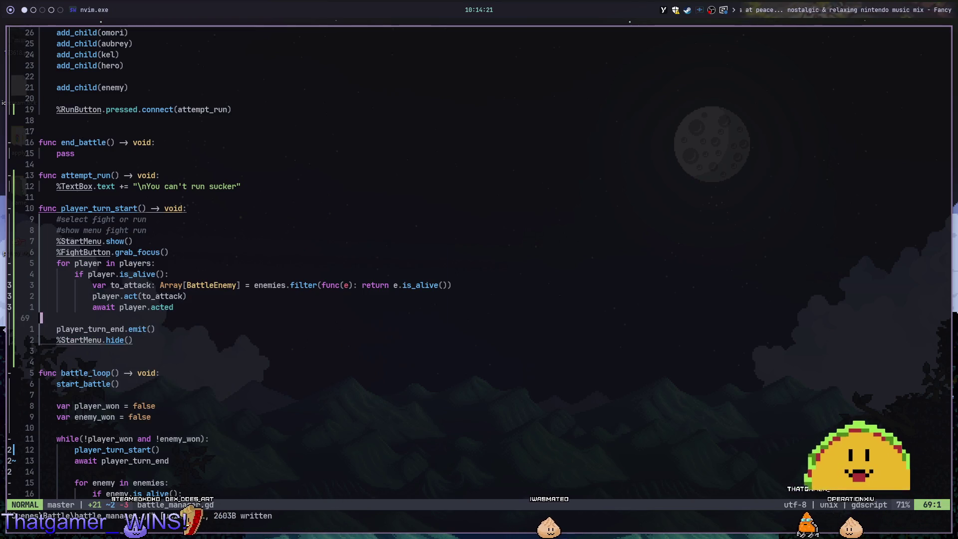
Add player_turn_end.emit() after the can't-run TextBox line in attempt_run and save.
click(153, 186)
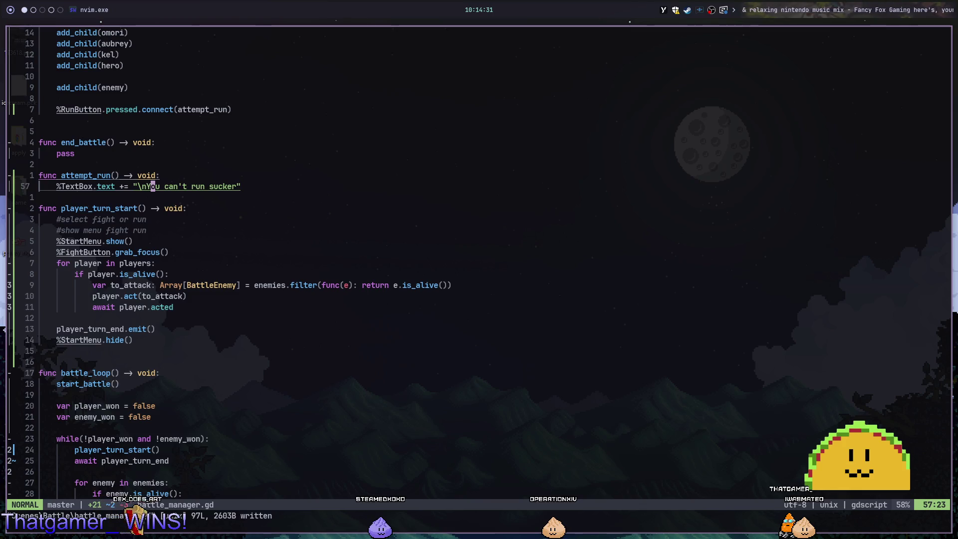
text(o)
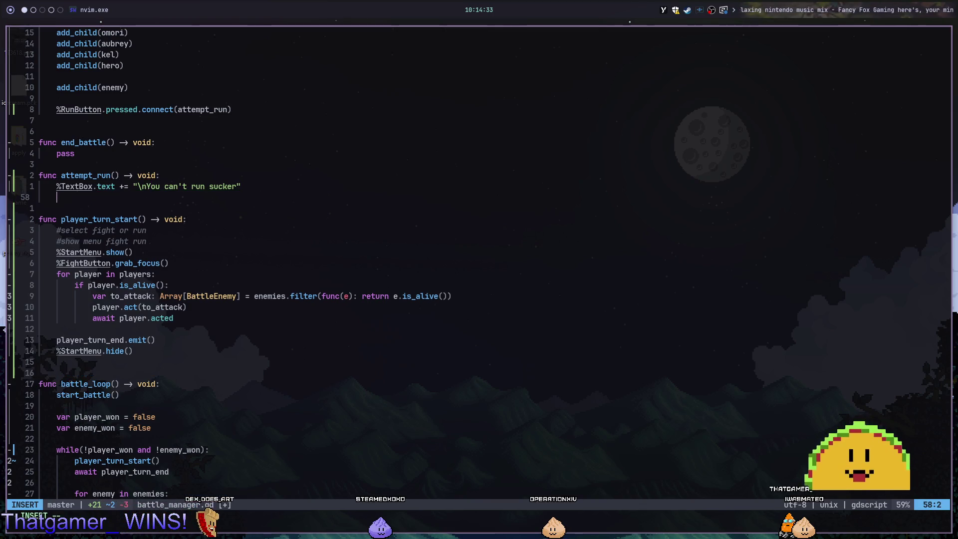
text(player_turn_end.e)
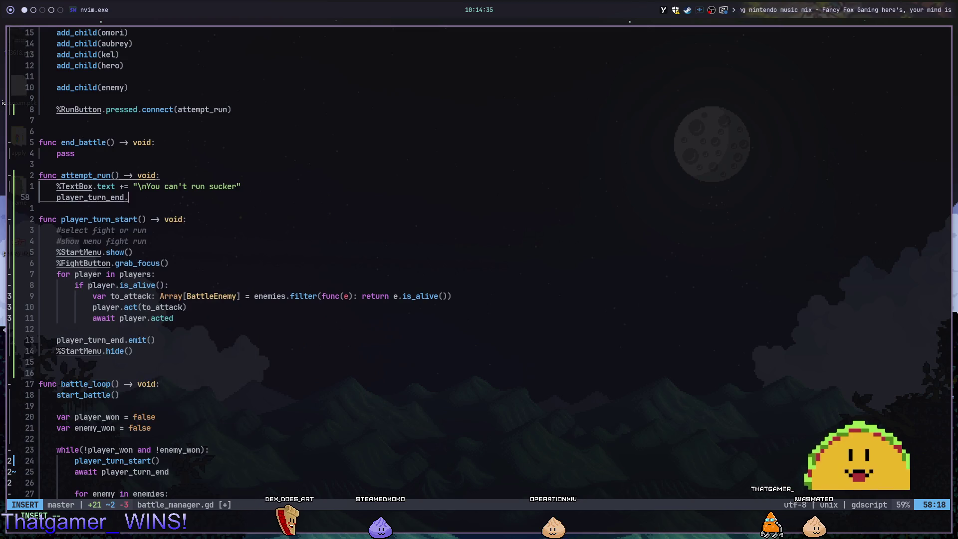
key(Return)
key(Escape)
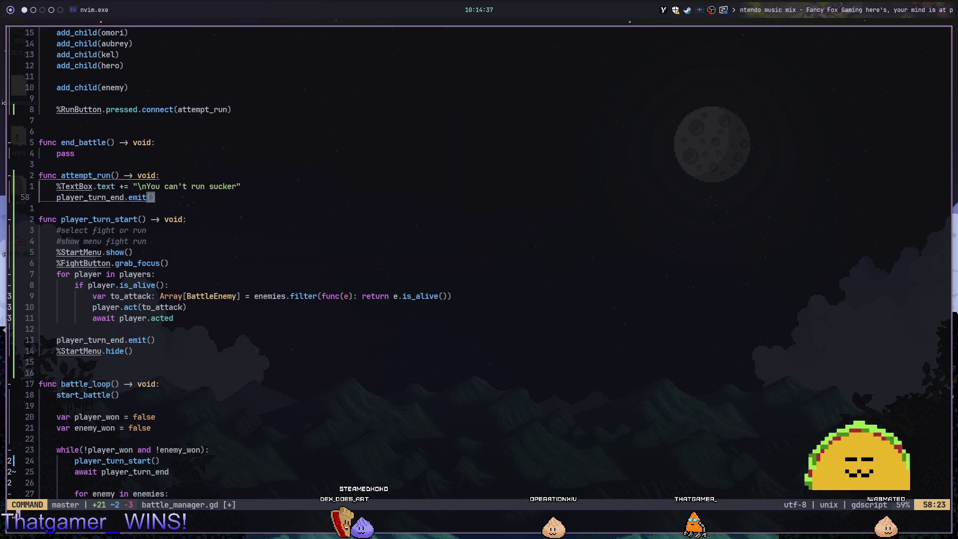
text(:w)
key(Return)
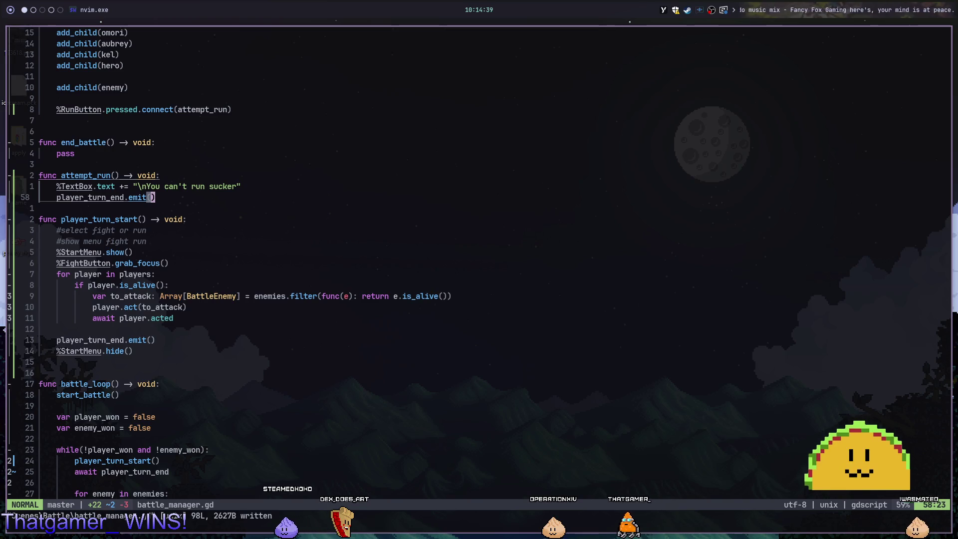
Review the battle loop and player turn code, from await player_turn_end up to grab_focus.
key(j)
key(j)
key(j)
key(j)
key(j)
key(j)
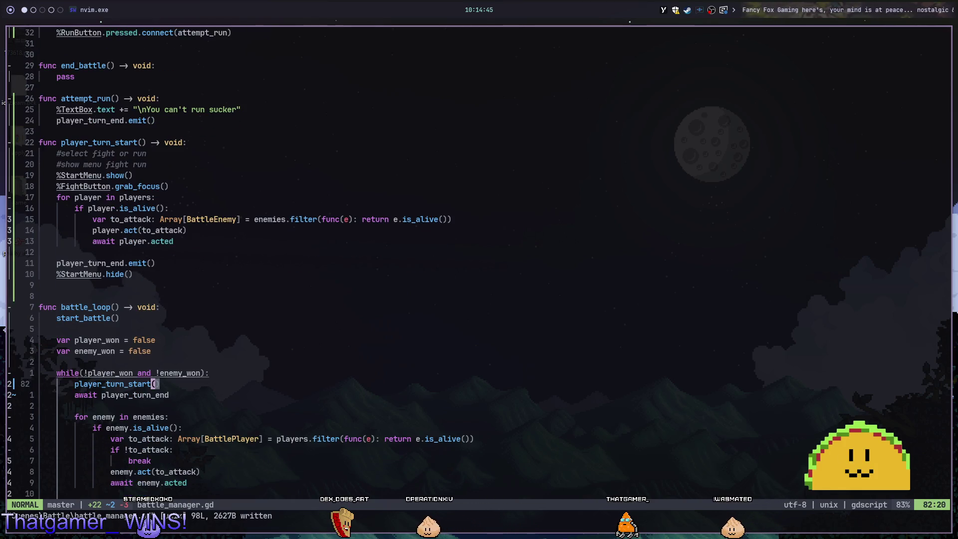
key(j)
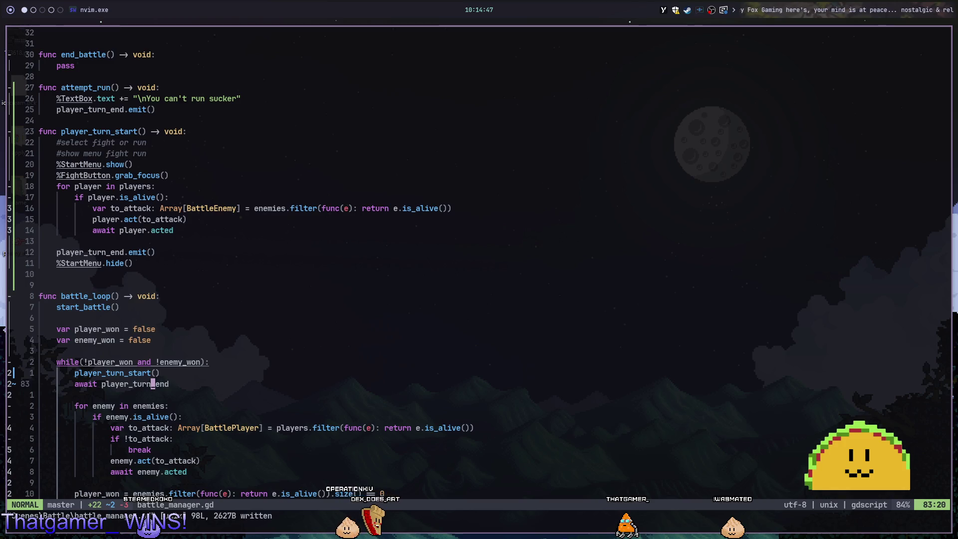
key(j)
key(j)
key(k)
key(k)
key(k)
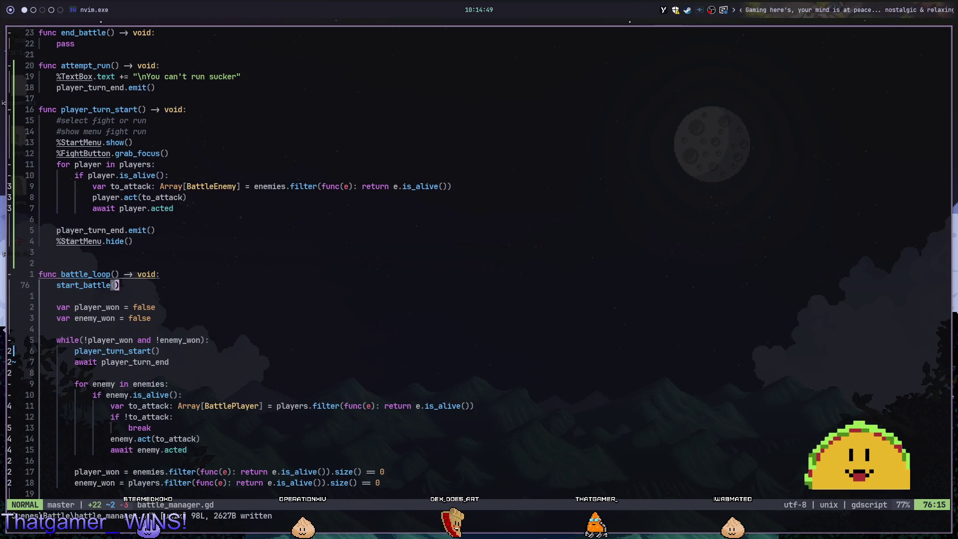
click(152, 208)
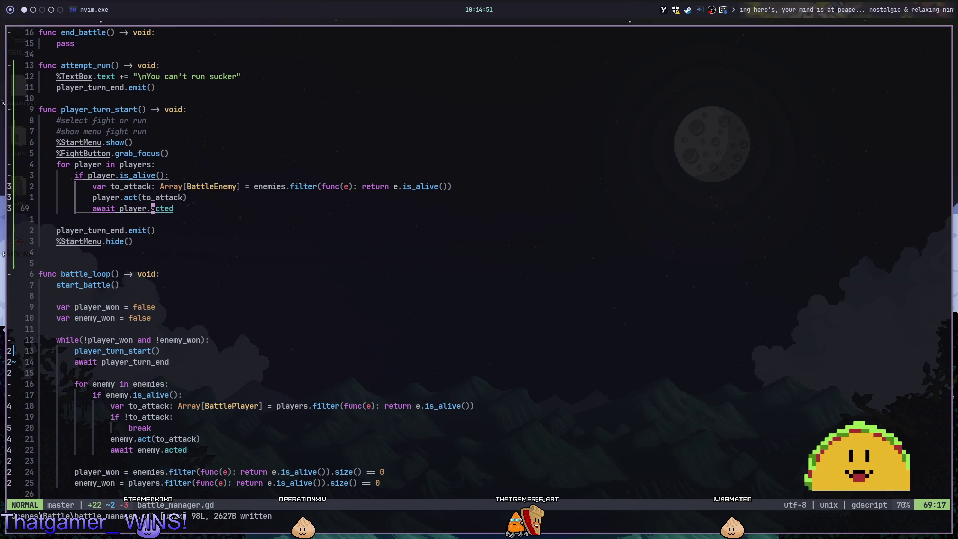
key(k)
key(k)
key(k)
key(k)
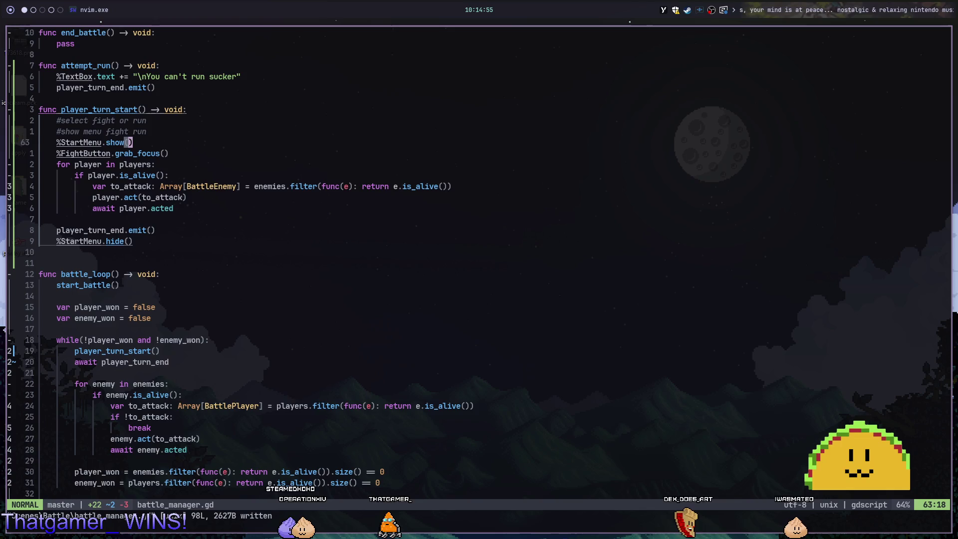
click(152, 154)
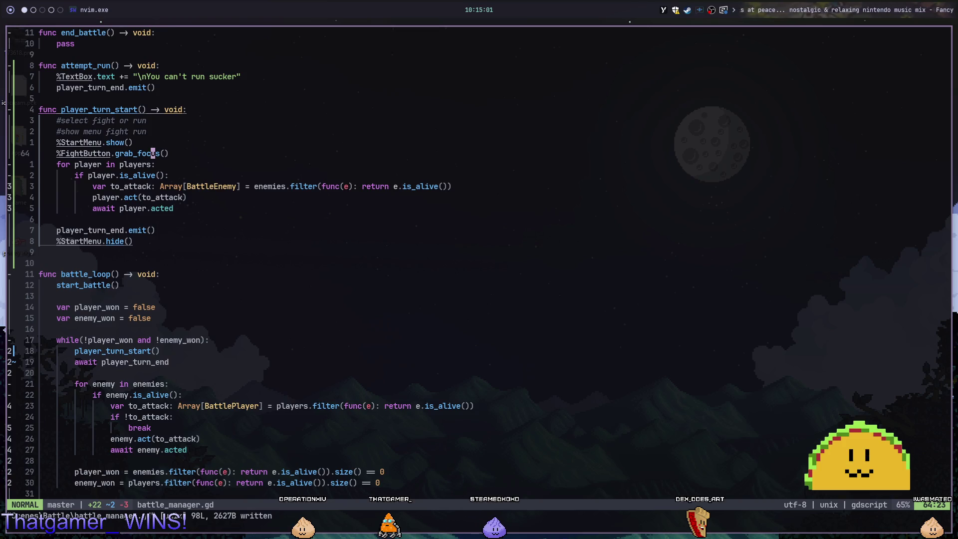
Delete and restore the %StartMenu.hide() line, then run the battle in Godot.
key(k)
key(j)
key(j)
key(j)
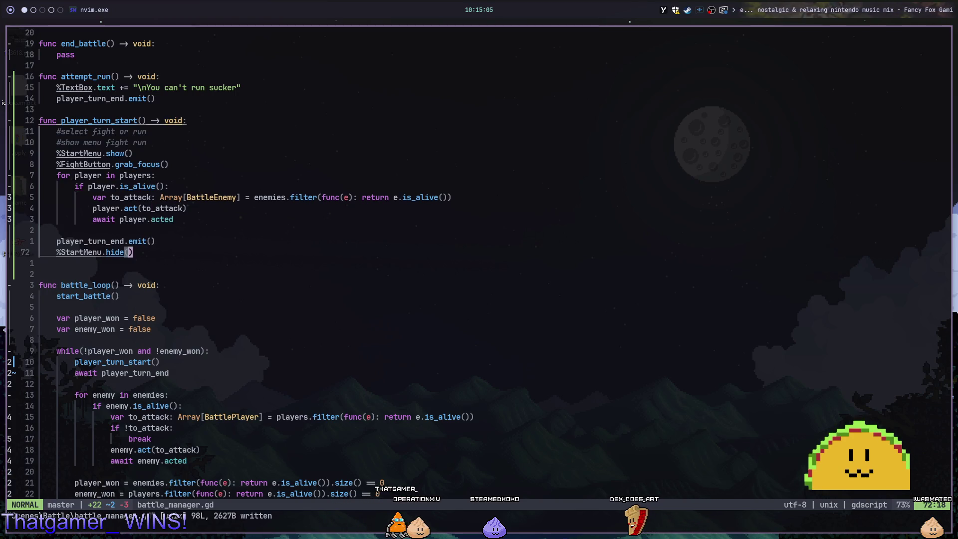
key(d)
key(d)
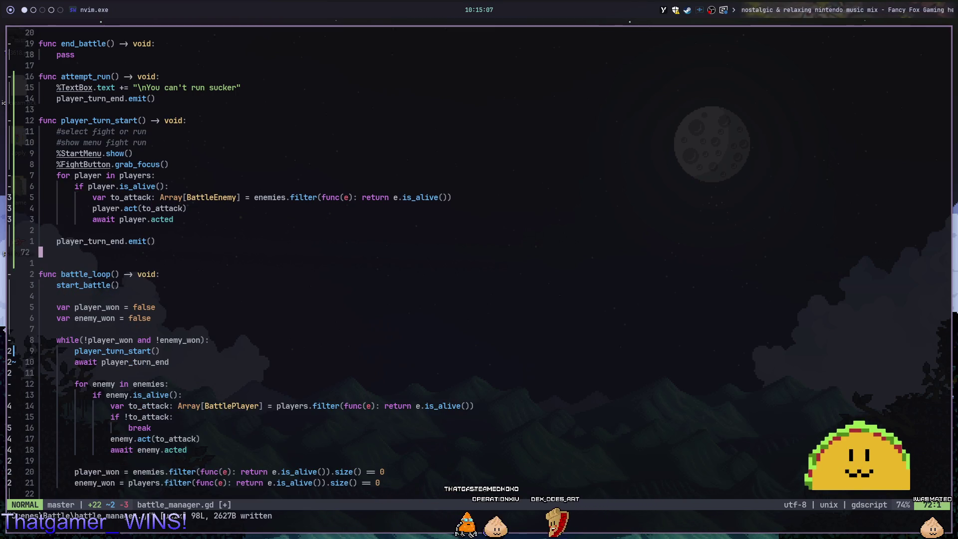
key(u)
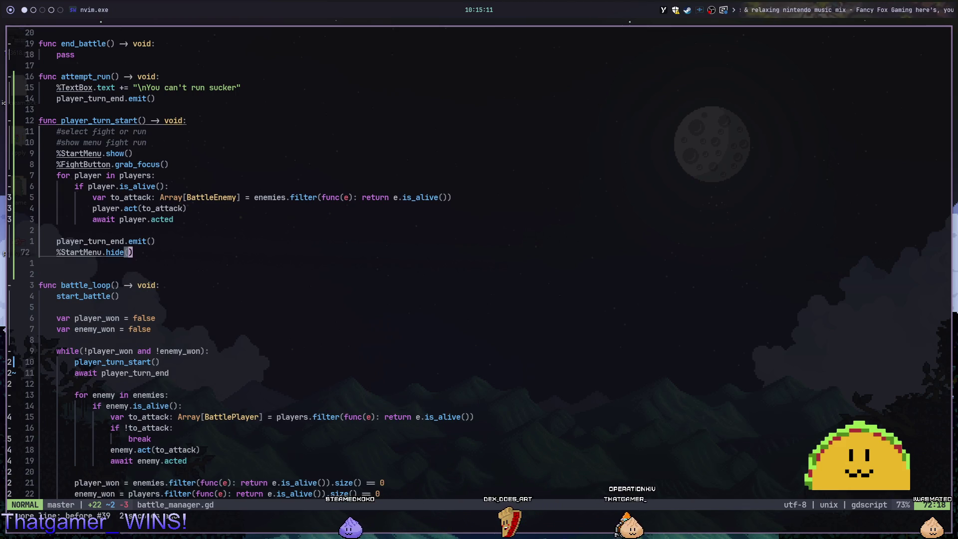
key(alt+2)
key(F5)
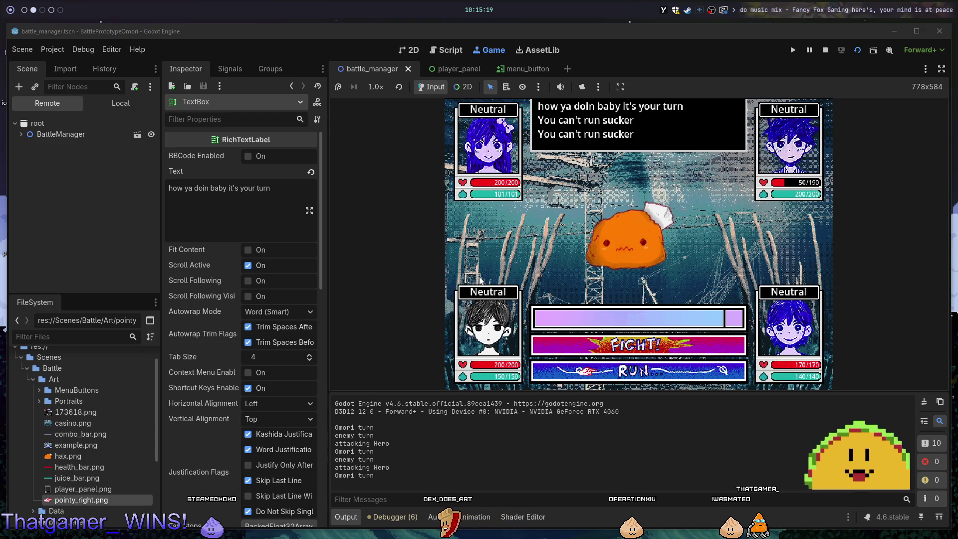
Play several turns choosing RUN and FIGHT until the enemy knocks out Hero and Omori.
key(Up)
key(Return)
key(Return)
key(Down)
key(Up)
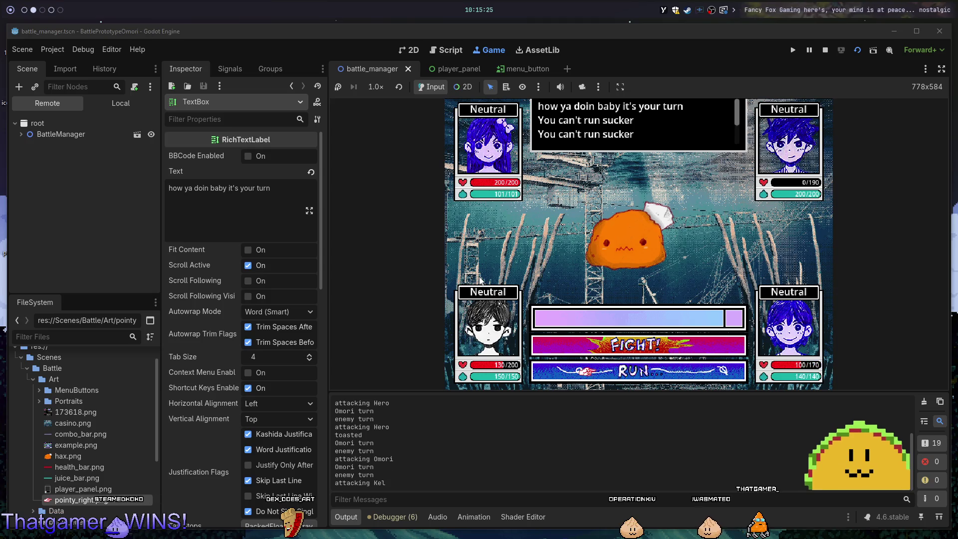
key(Return)
key(Return)
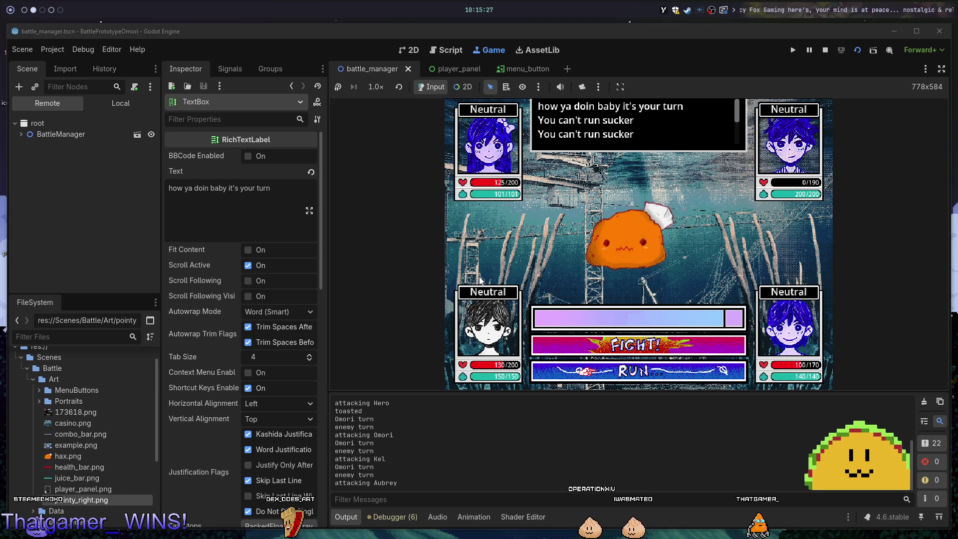
key(Return)
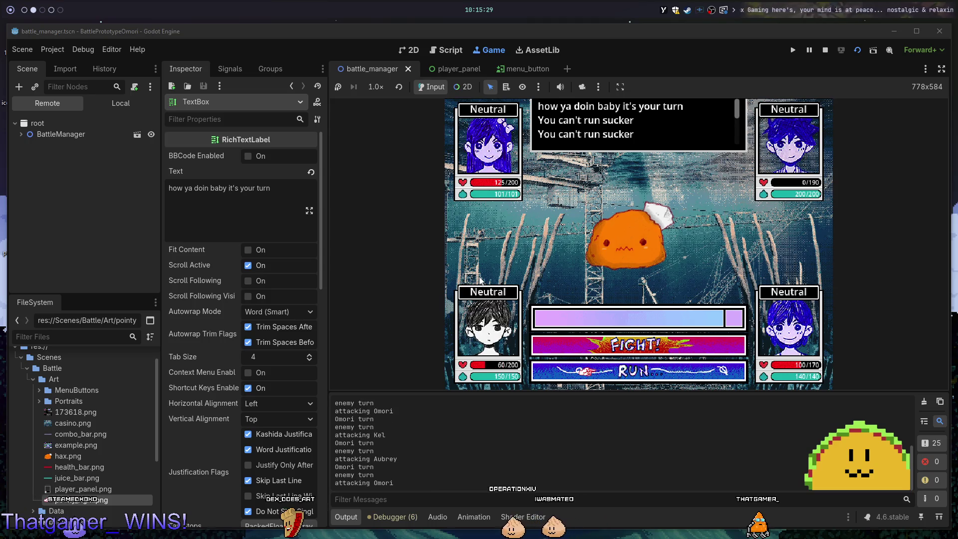
key(Return)
key(Return)
key(Return)
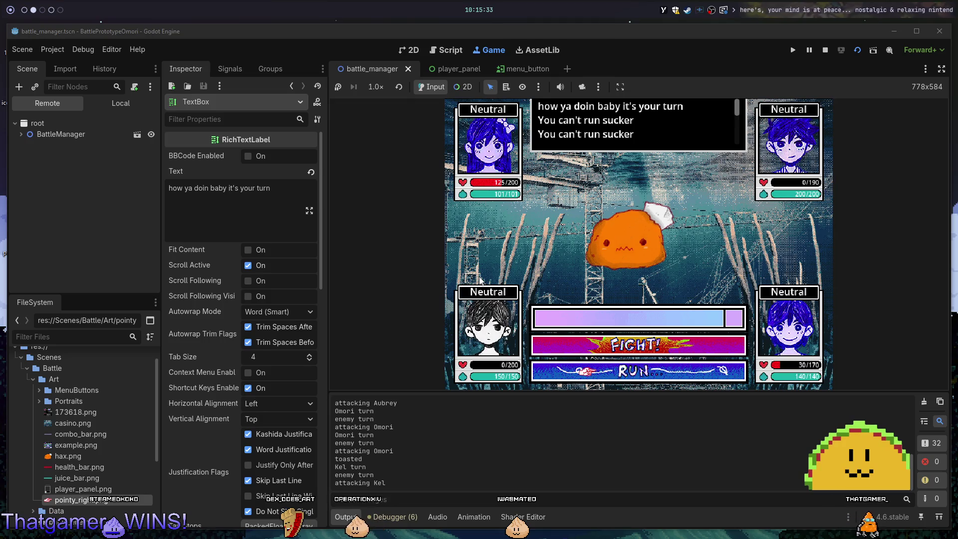
key(Return)
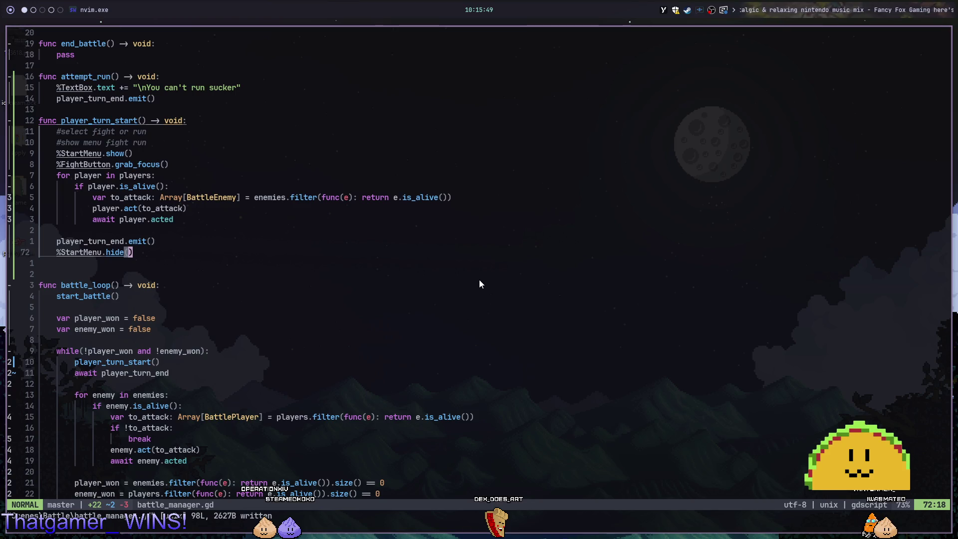
Write a clean_player_menu() -> void function above battle_loop that calls %StartMenu.hide().
key(j)
key(j)
key(j)
key(j)
key(j)
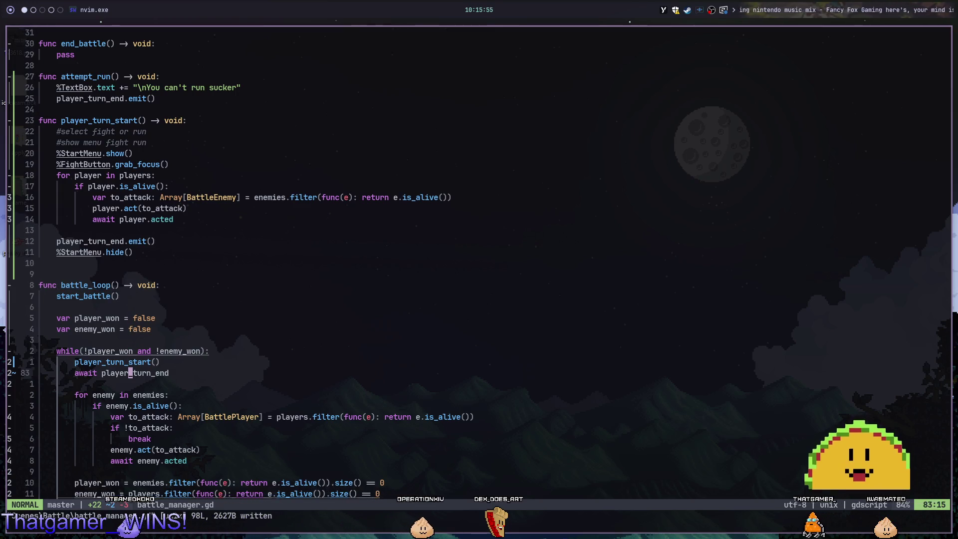
key(braceleft)
key(braceleft)
key(braceleft)
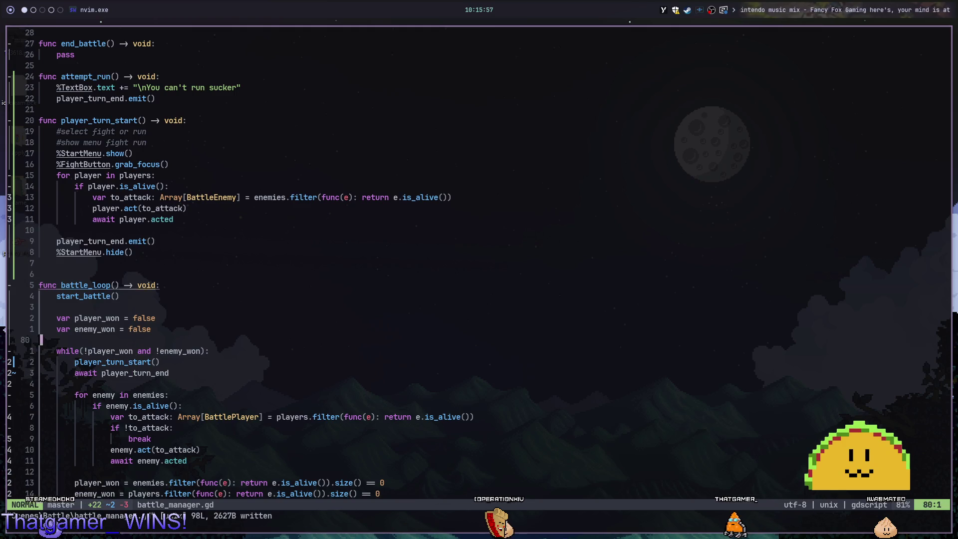
text(ofunc clean_player_menu)
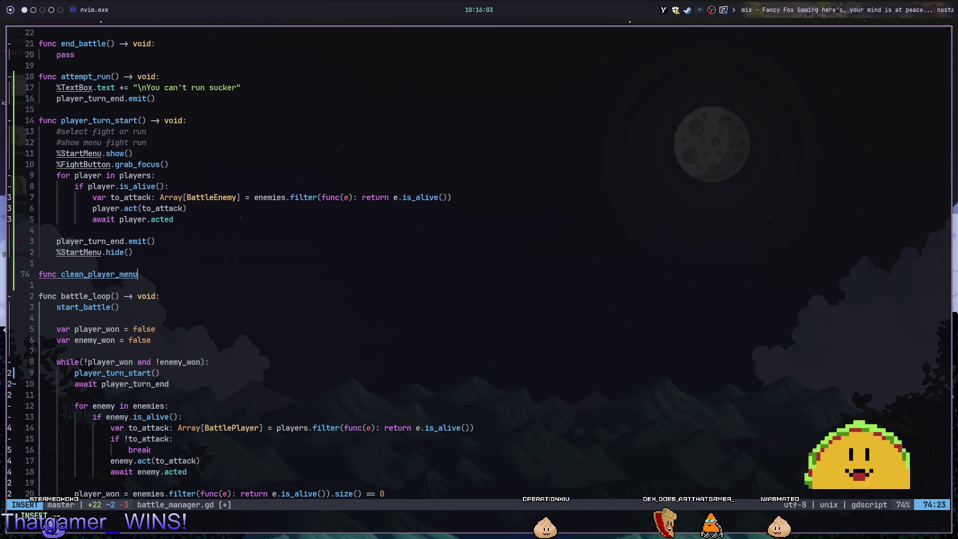
text() -> void:)
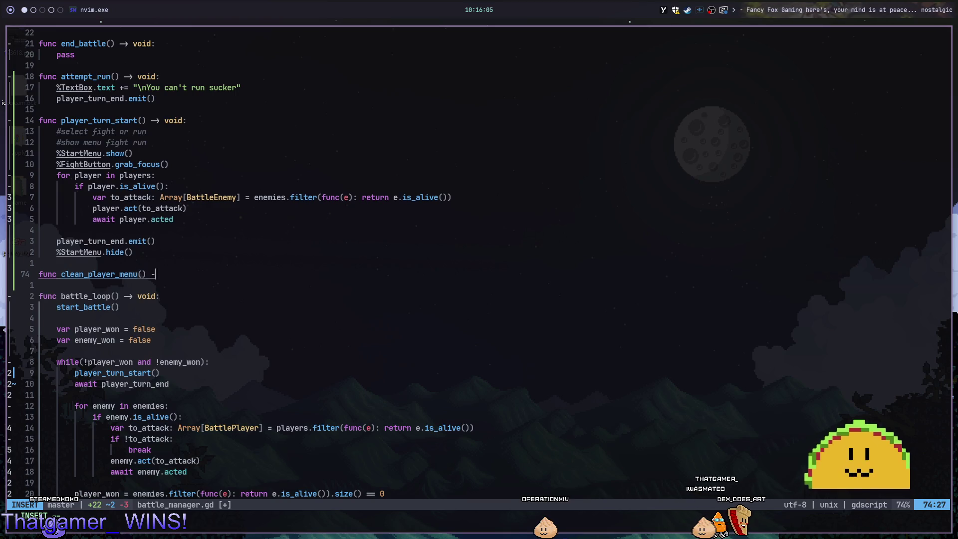
key(Return)
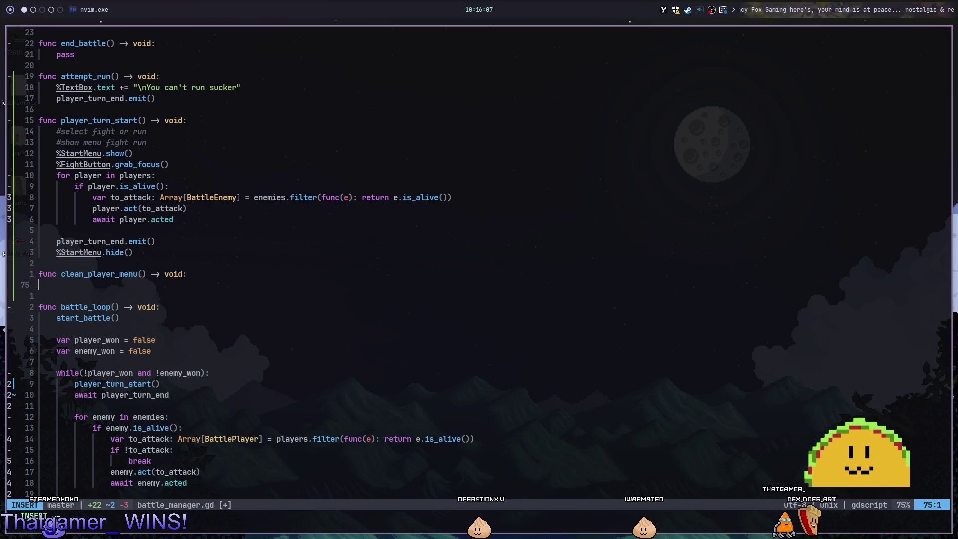
text(warn)
key(Tab)
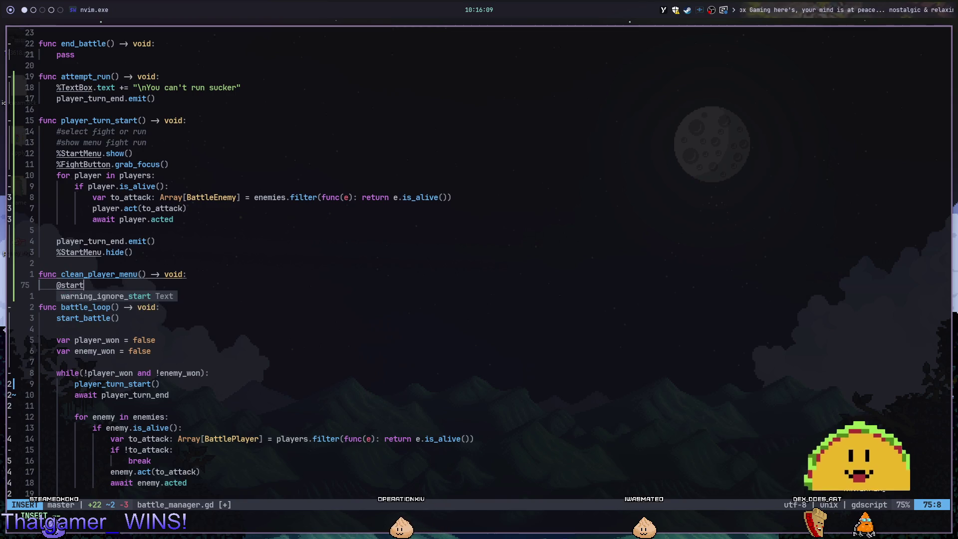
key(Return)
key(Escape)
key(c)
key(c)
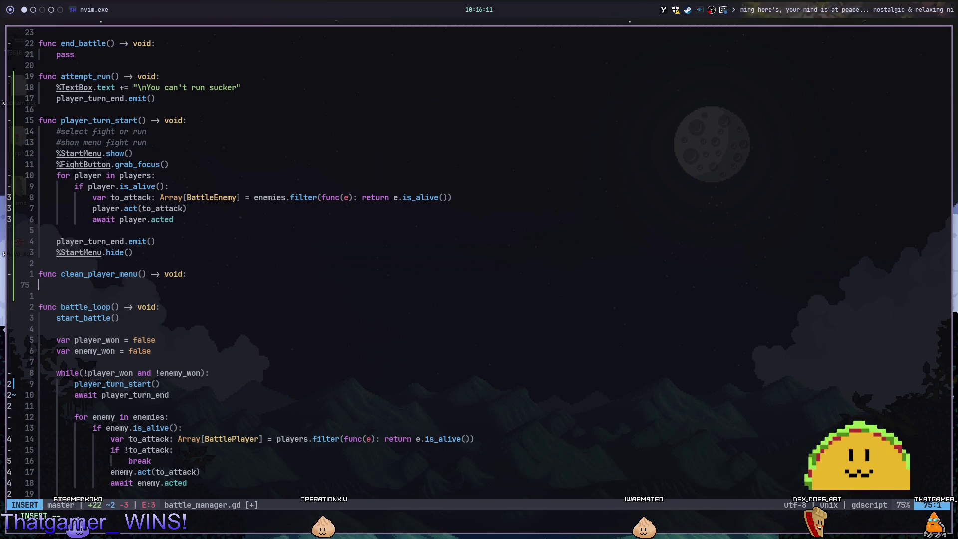
text(%StartMenu.hi)
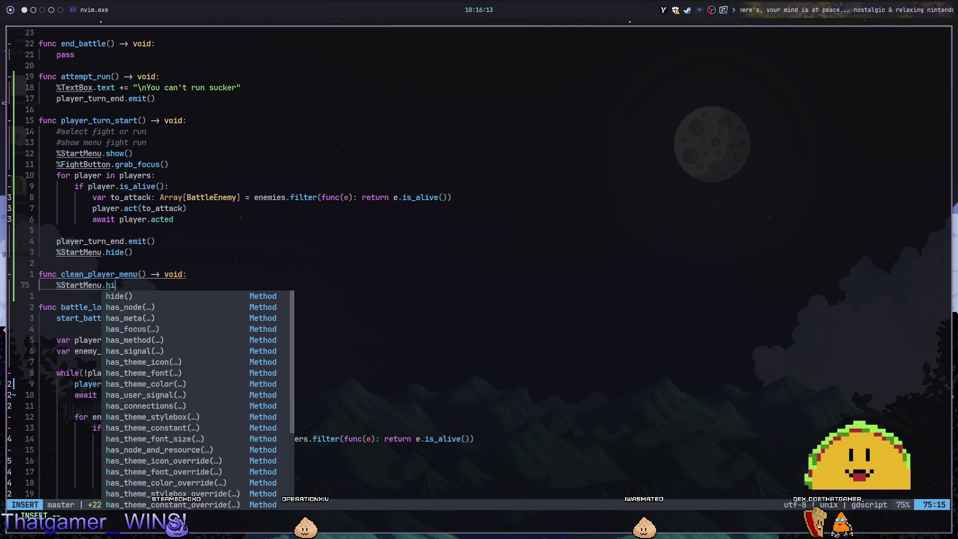
key(Return)
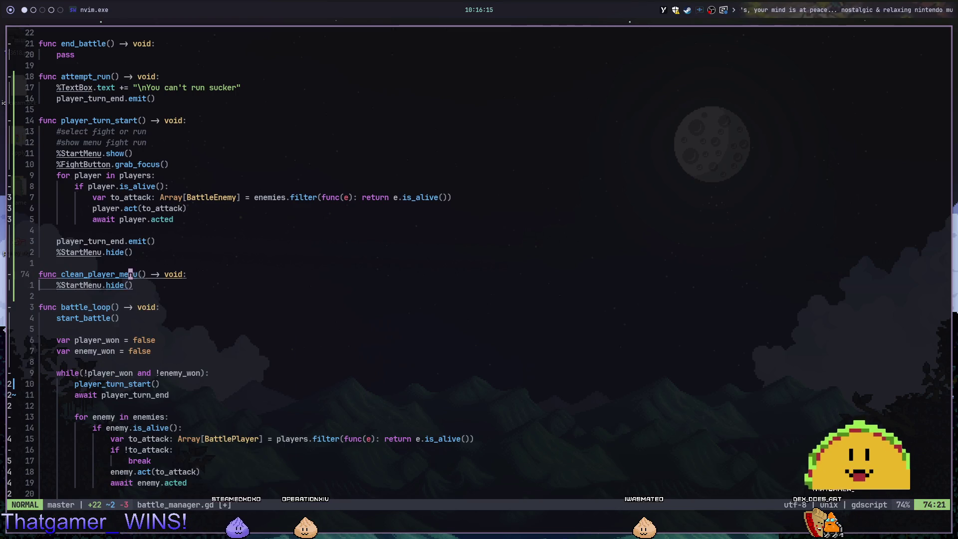
Drop the old hide line, await clean_player_menu() after player_turn_end in battle_loop, and save.
key(d)
key(j)
key(j)
key(j)
key(j)
key(j)
key(j)
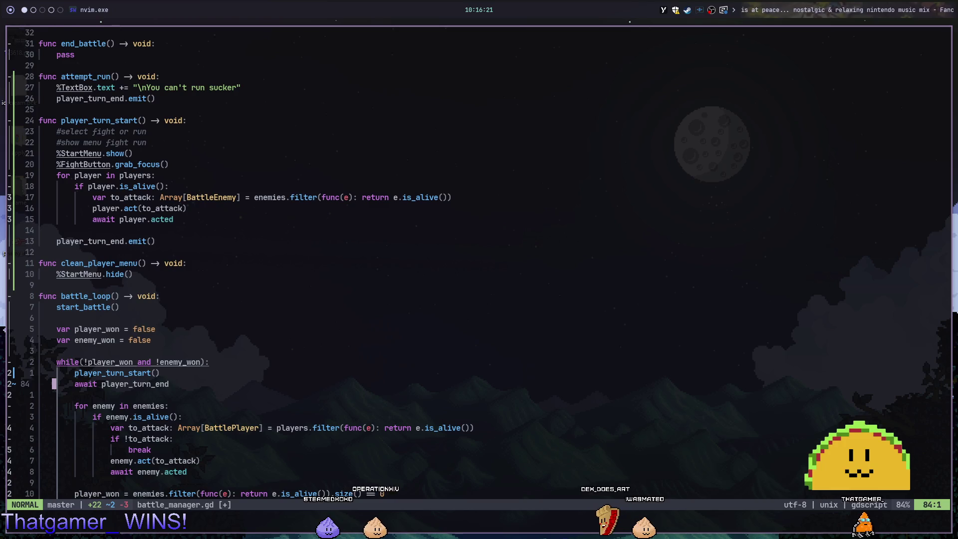
text(o)
text(await )
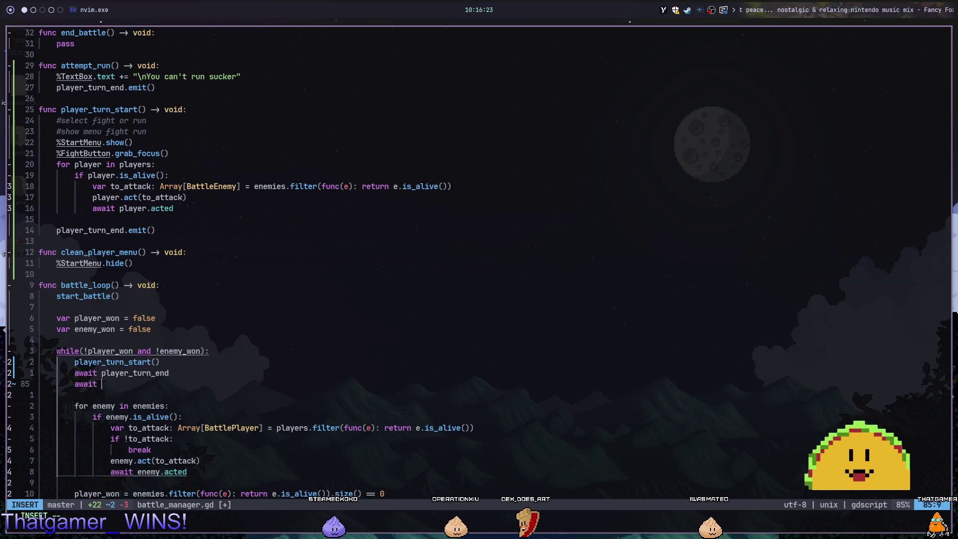
text(clean_p)
key(Return)
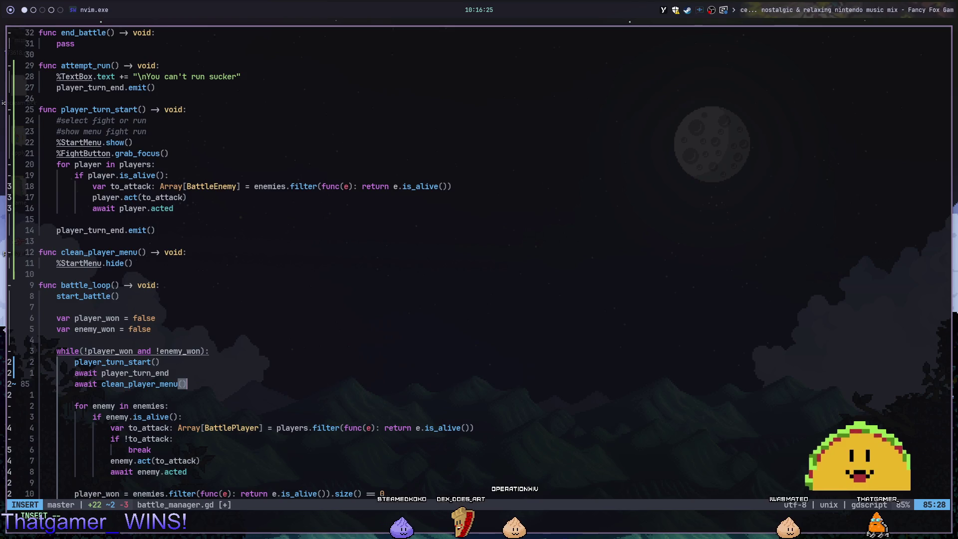
key(Escape)
text(:w)
key(Return)
Review the turn functions around start_battle() and await player.acted, then switch to Godot.
key(7)
key(k)
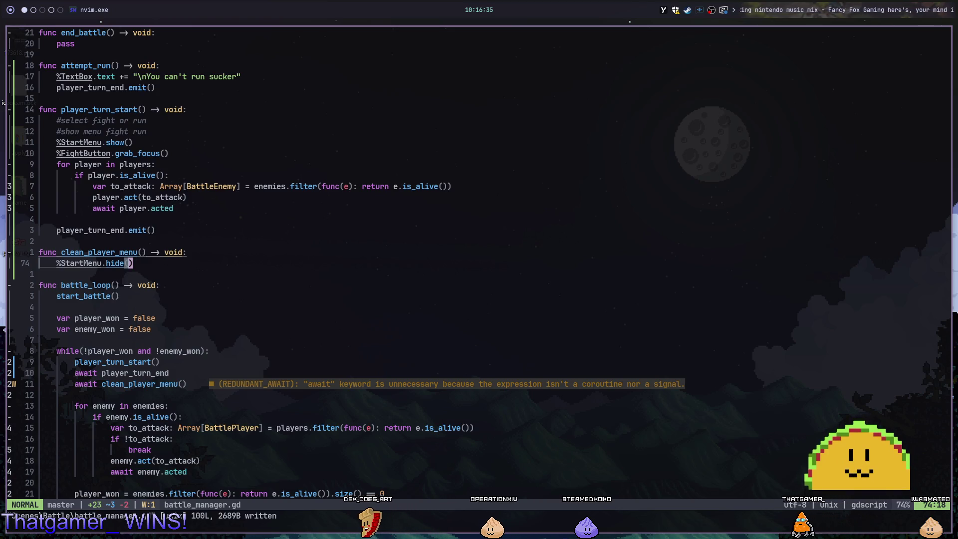
key(k)
key(k)
key(k)
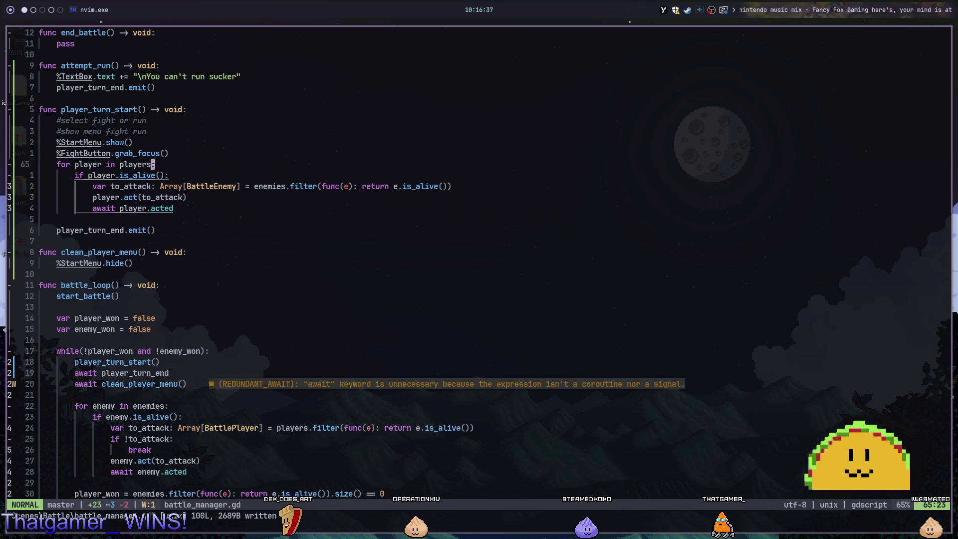
key(j)
key(j)
key(j)
key(k)
key(k)
key(k)
key(0)
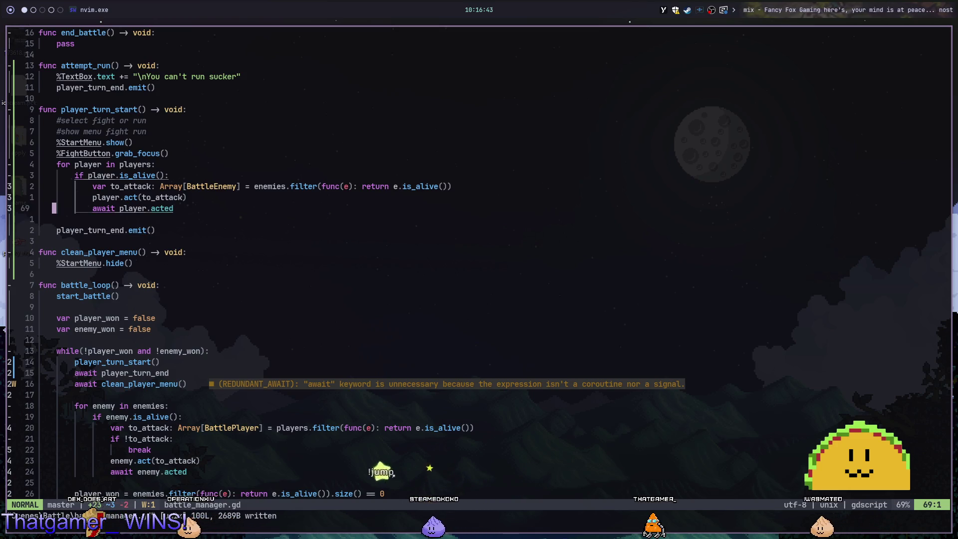
key(super+2)
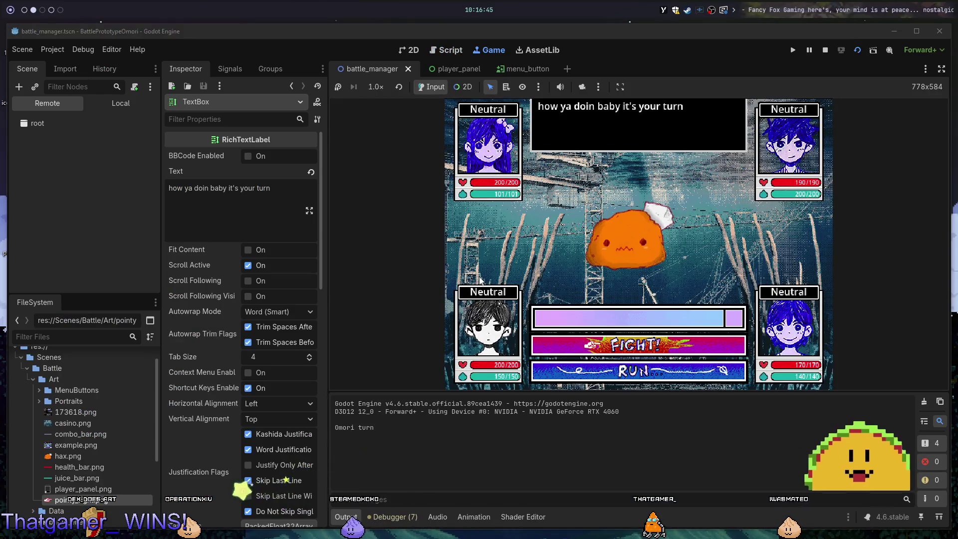
Choose RUN every turn until the log prints 'ending battle', then stop the game and return to the script.
key(Return)
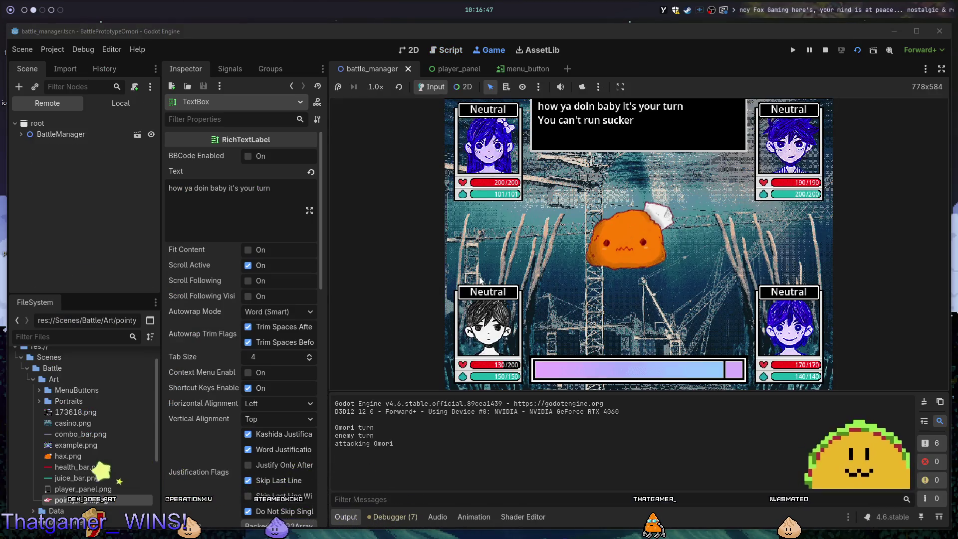
key(Return)
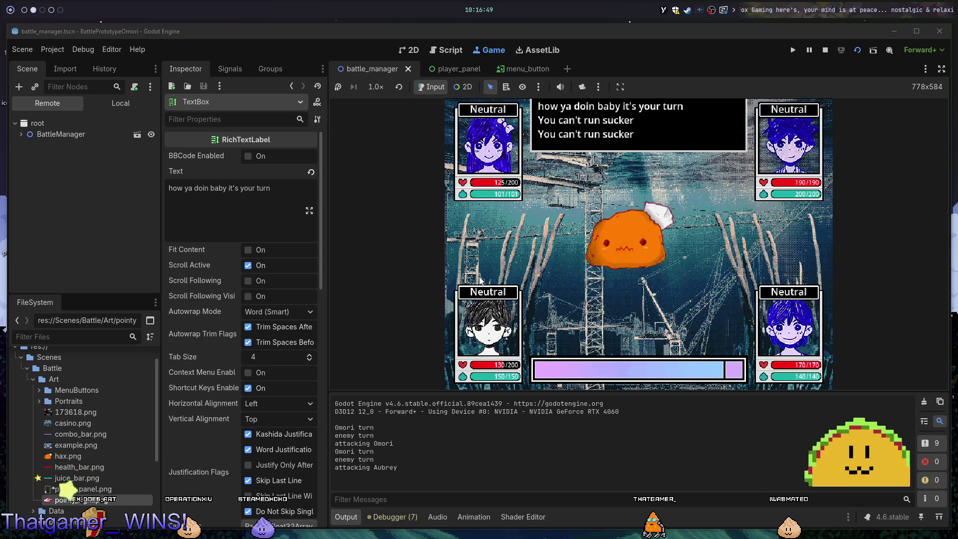
key(Return)
key(Return)
key(Return)
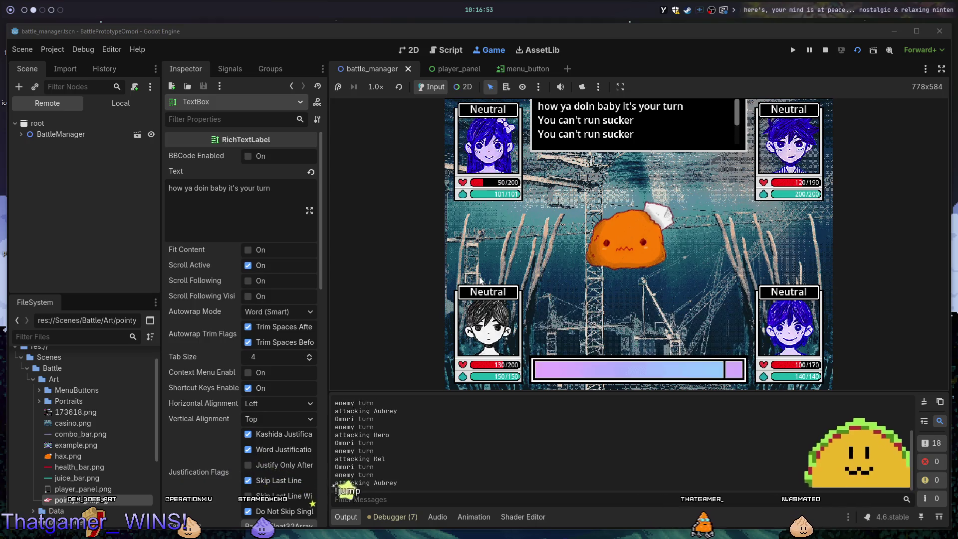
key(Return)
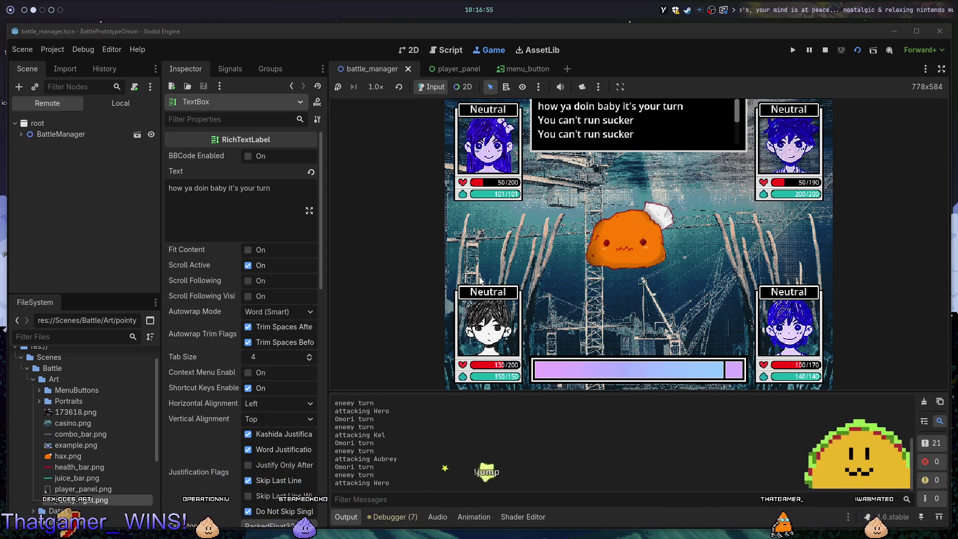
key(Return)
key(Return)
key(Return)
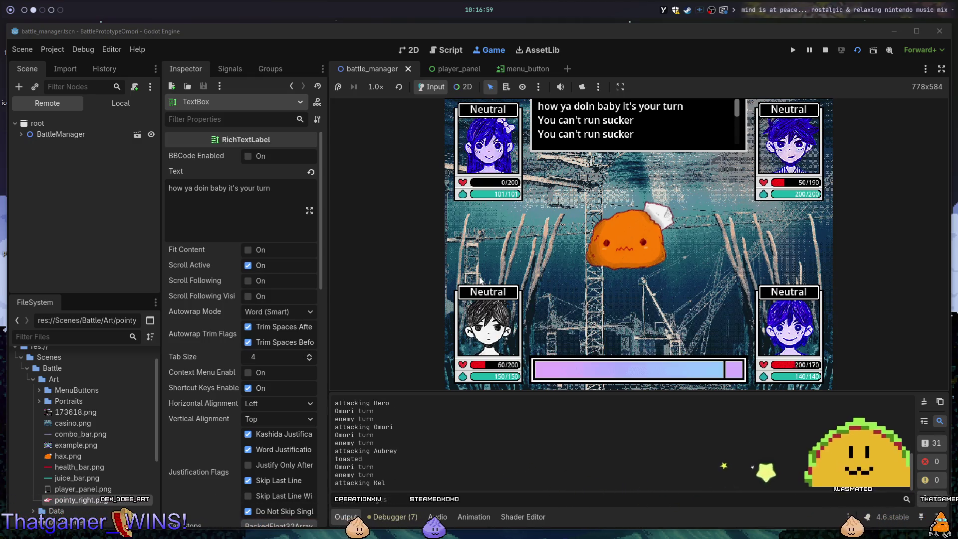
key(Return)
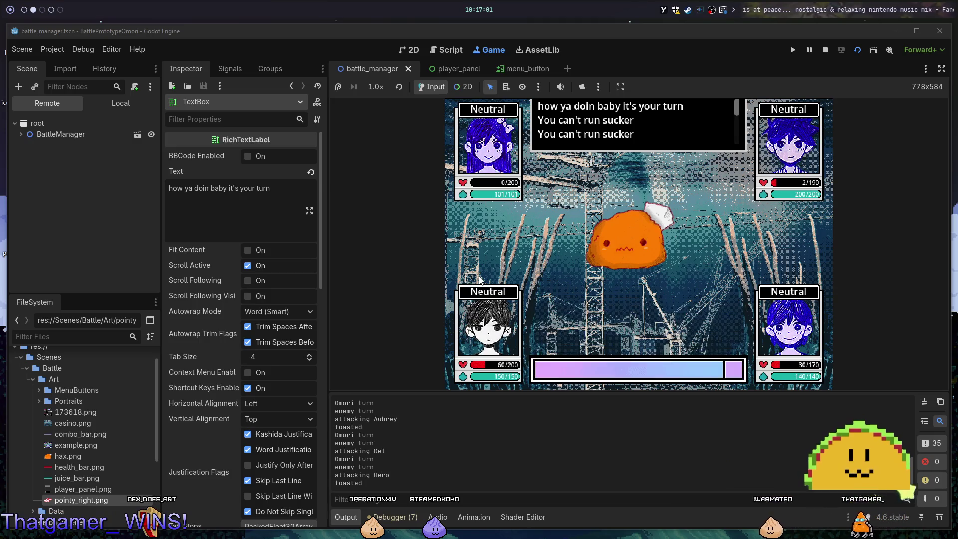
key(Return)
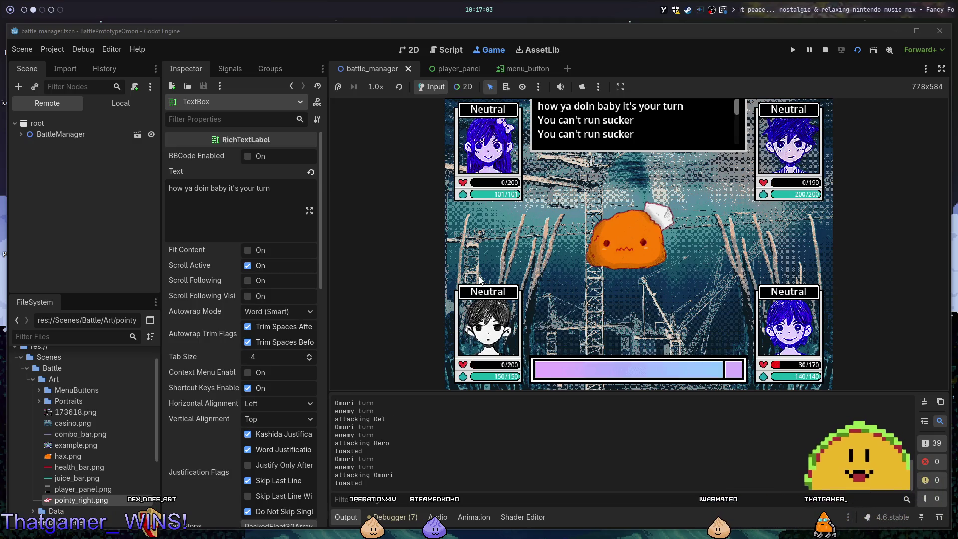
key(Return)
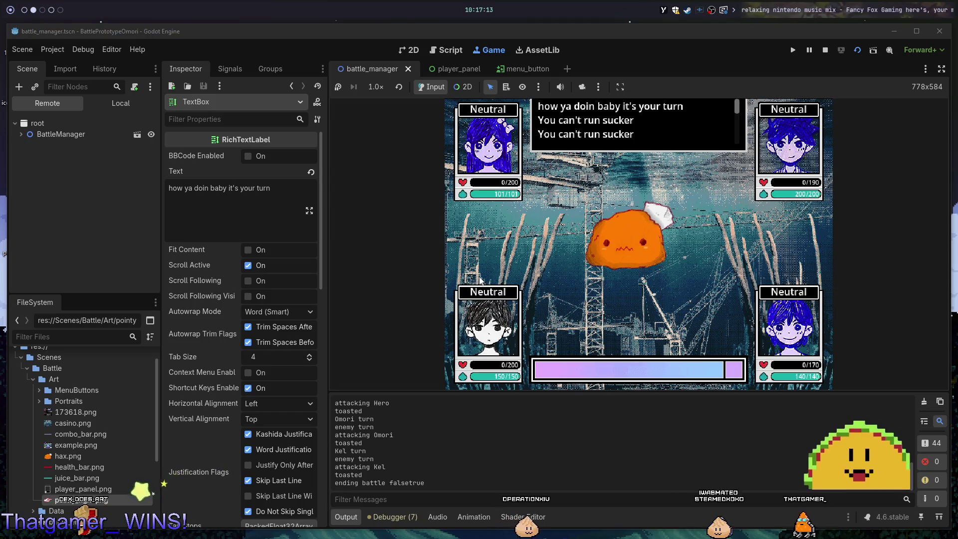
key(F8)
key(alt+Tab)
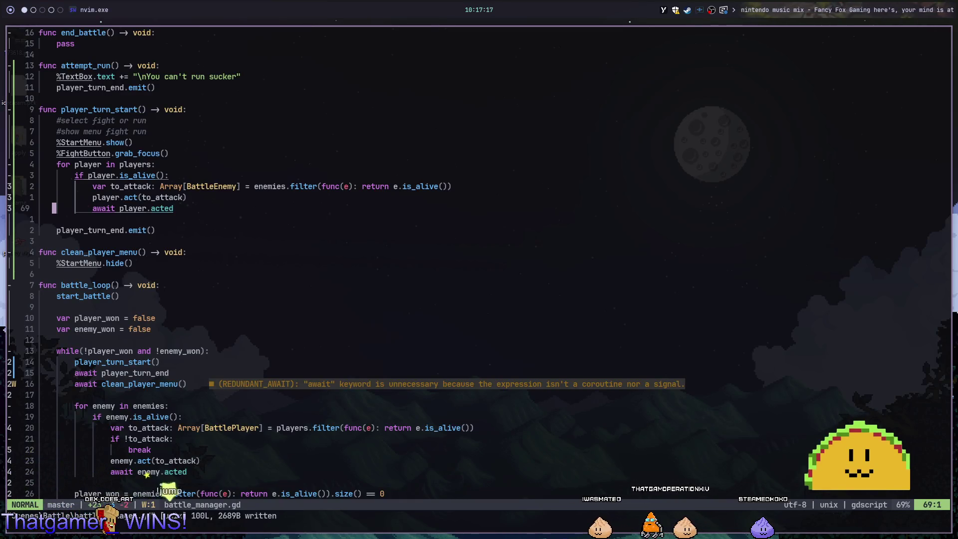
Go to the %TextBox can't-run message line in attempt_run, then relaunch the battle in Godot.
key(8)
key(j)
key(5)
key(j)
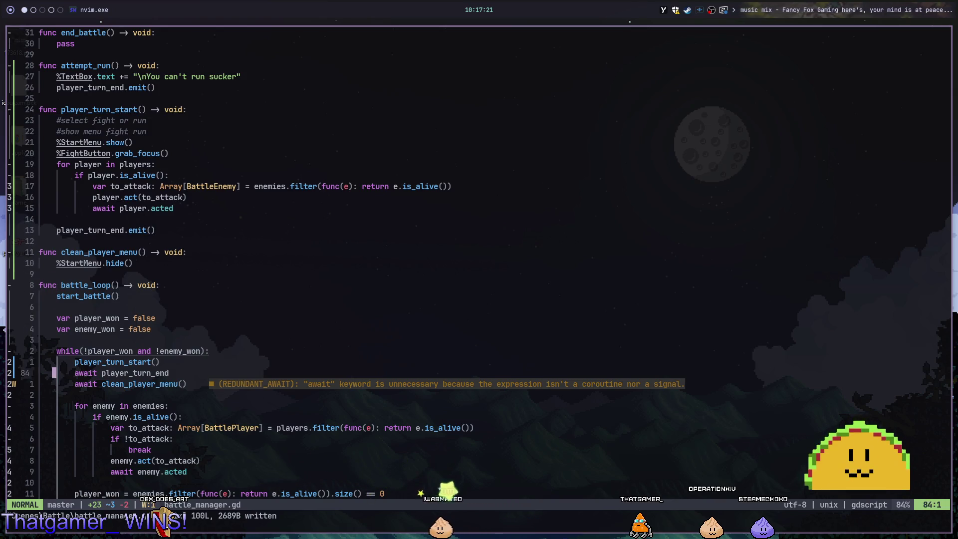
key(8)
key(k)
key(1)
key(9)
key(k)
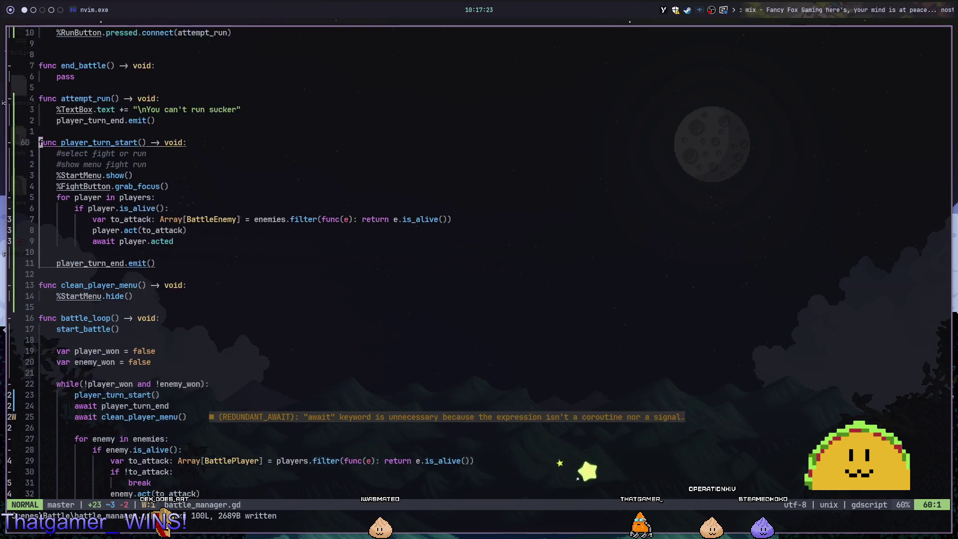
key(l)
key(w)
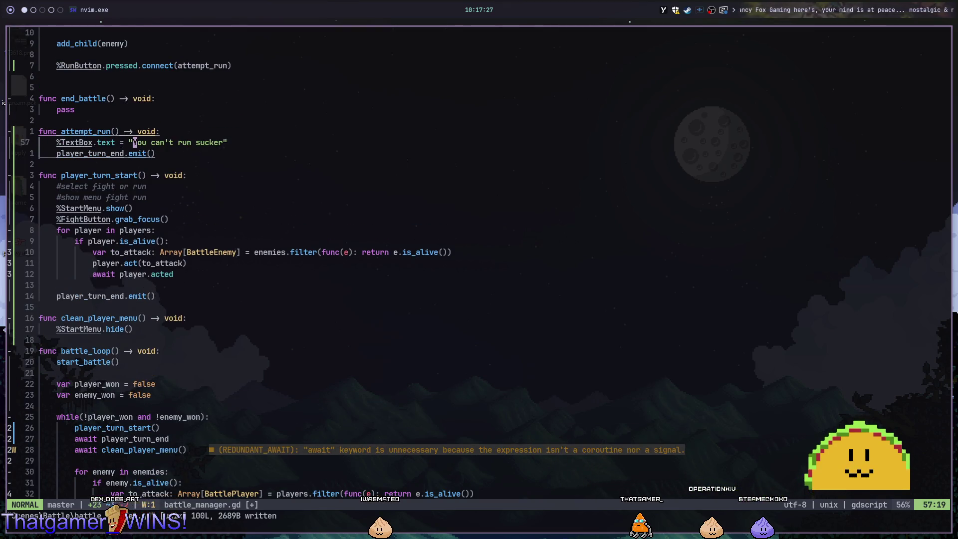
key(super+2)
key(F5)
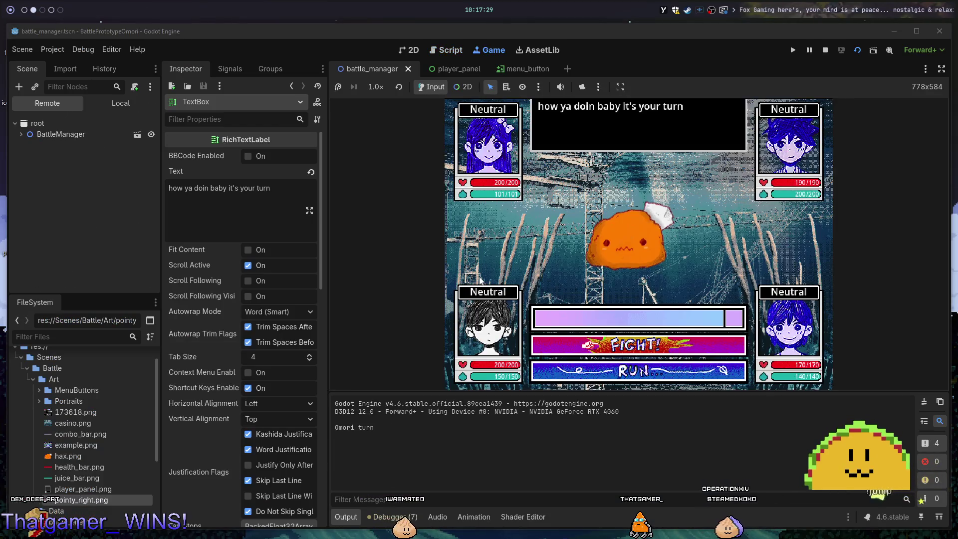
Choose RUN and play a few turns, checking the textbox shows only 'You can't run sucker'.
key(Down)
key(Return)
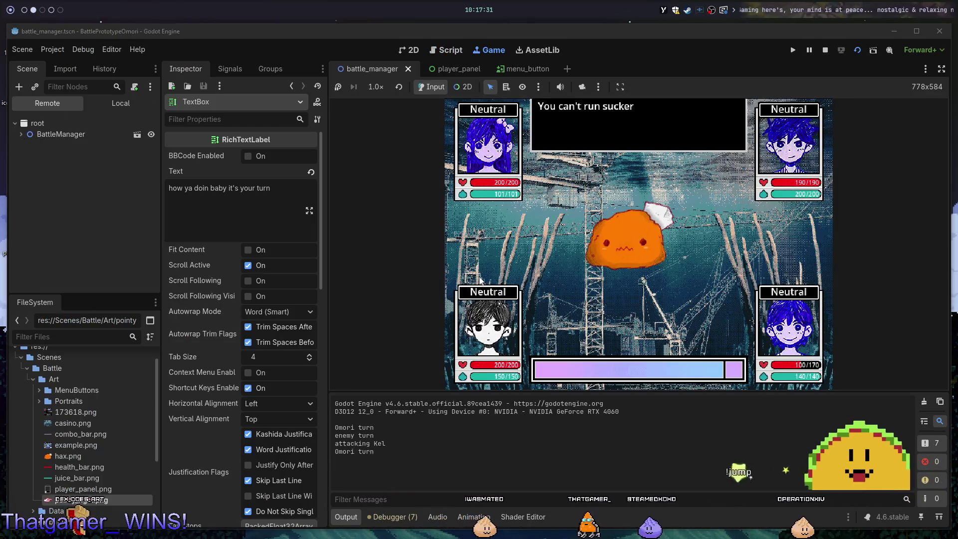
key(Return)
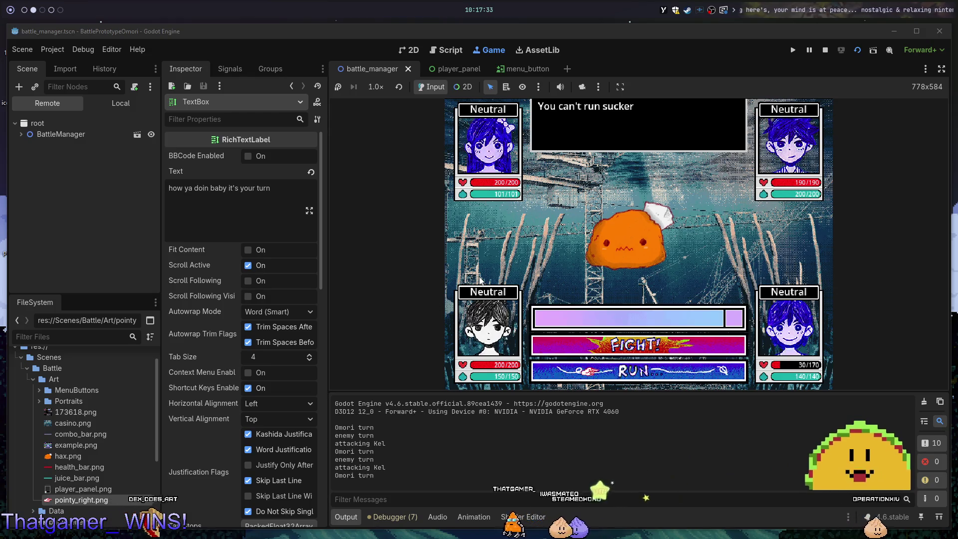
key(Return)
Review the FightButton.grab_focus line and the clean_player_menu function in battle_manager.gd.
key(super+1)
key(j)
key(j)
key(j)
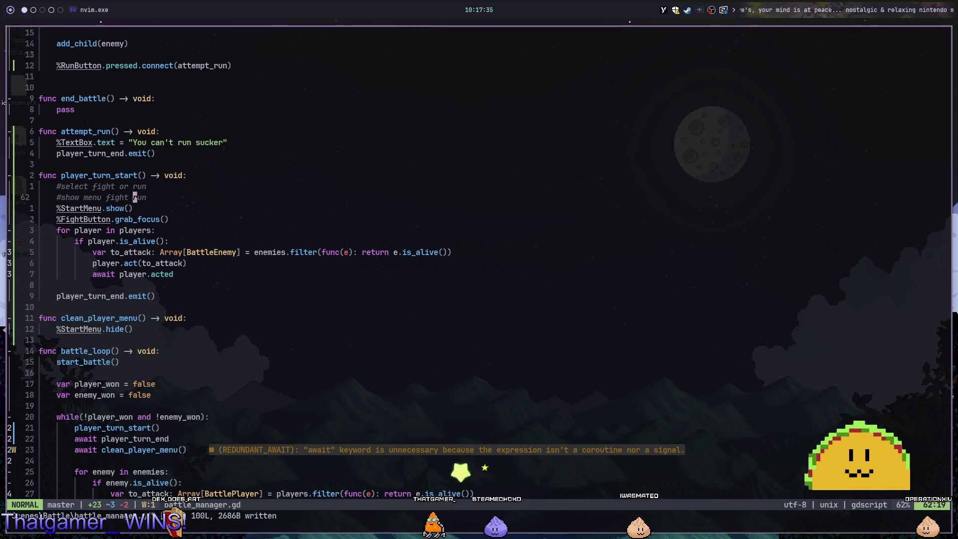
key(j)
key(j)
key(j)
key(j)
key(j)
scroll(480, 282, down, 1)
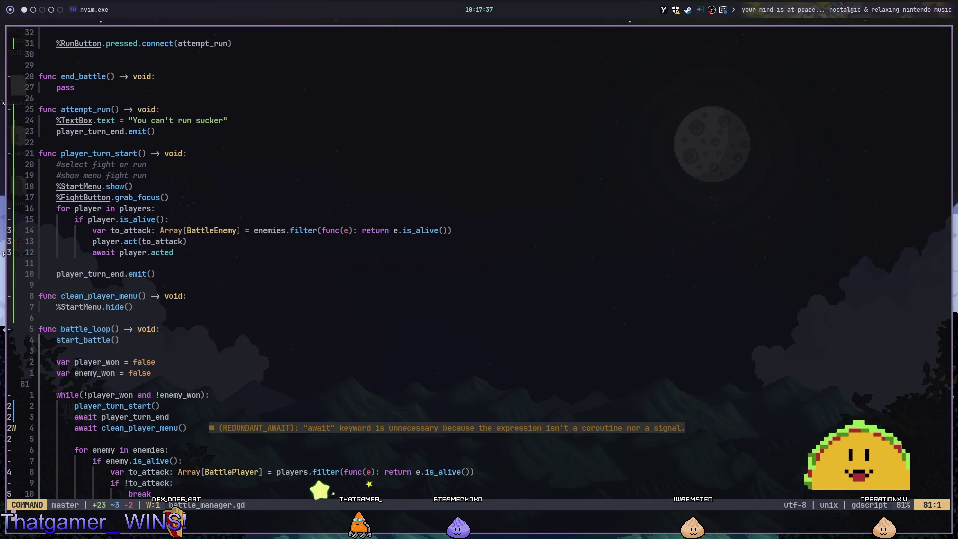
Rerun the battle scene, toggle the menu choice between RUN and FIGHT, then return to Neovim.
key(super+2)
key(F5)
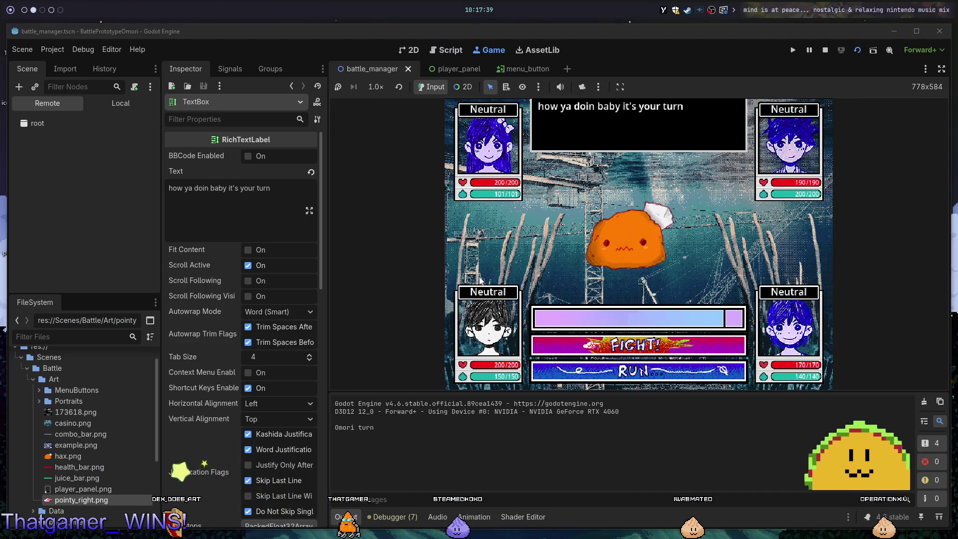
key(Down)
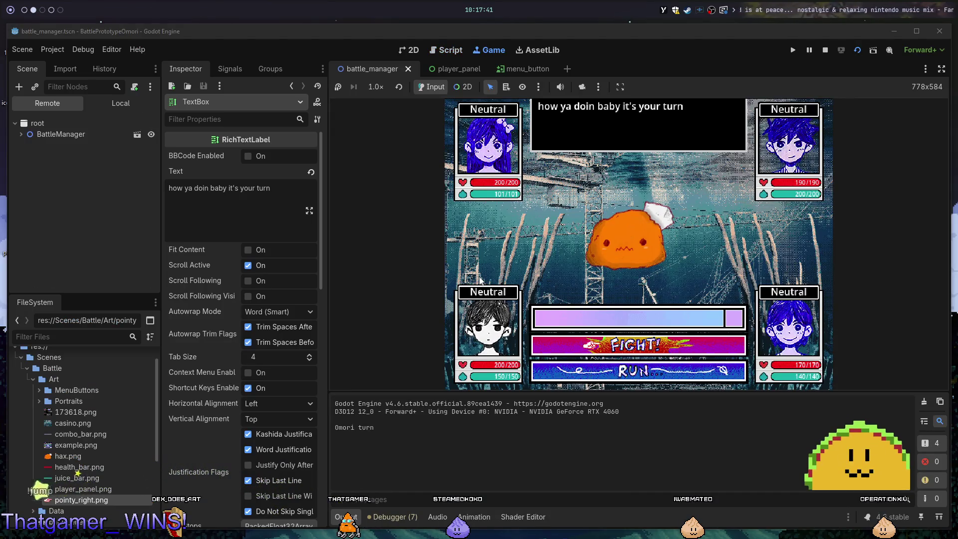
key(Up)
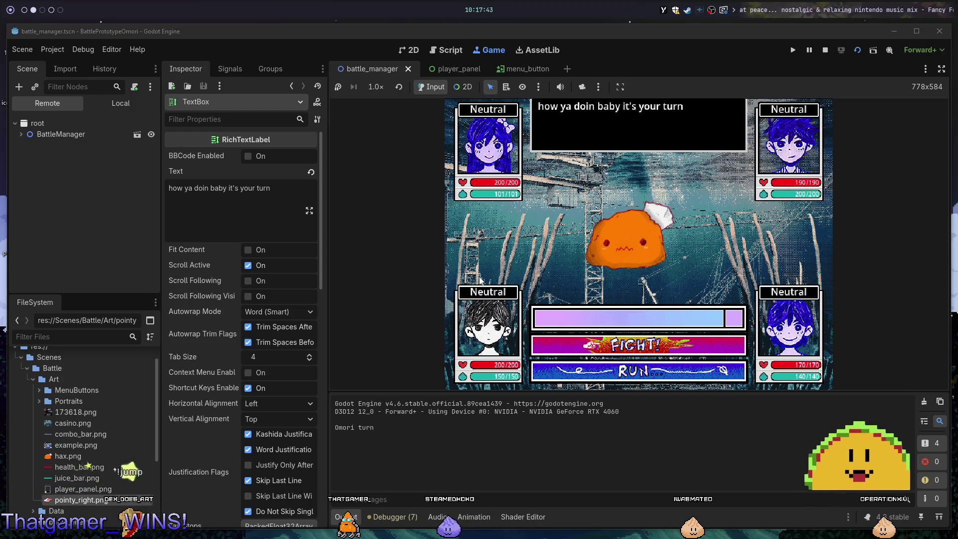
key(alt+1)
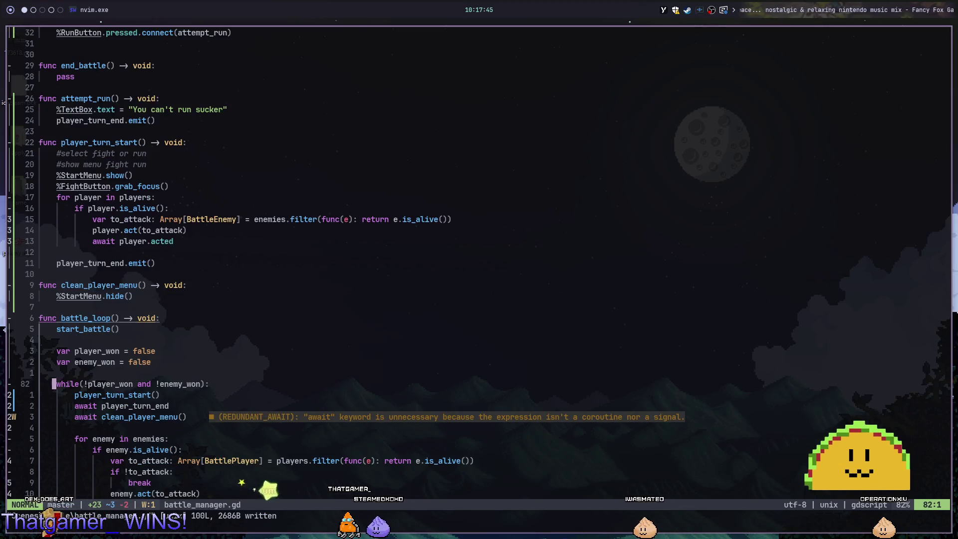